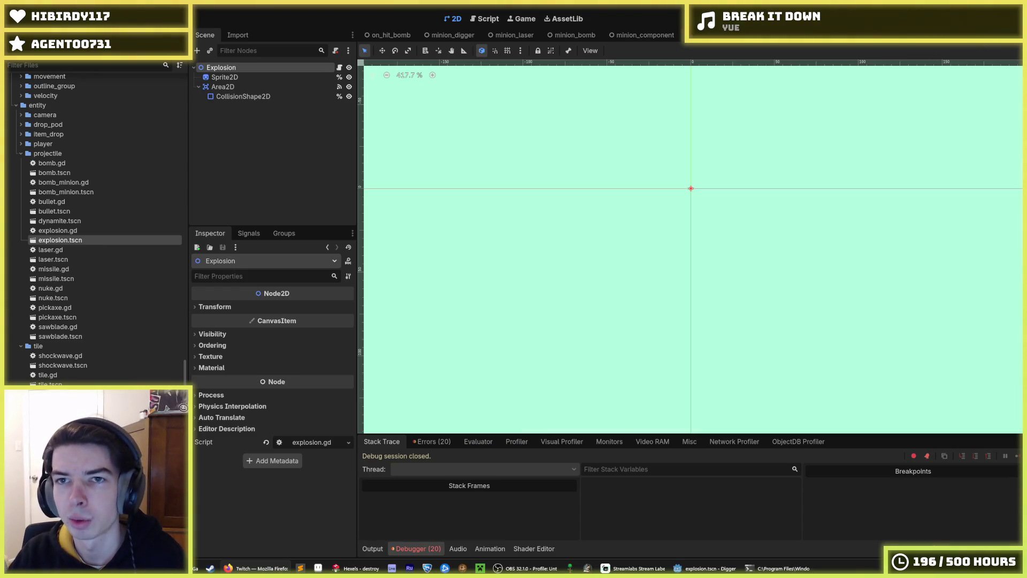
Test-run the game, stop it, and return to the script editor.
key("F5")
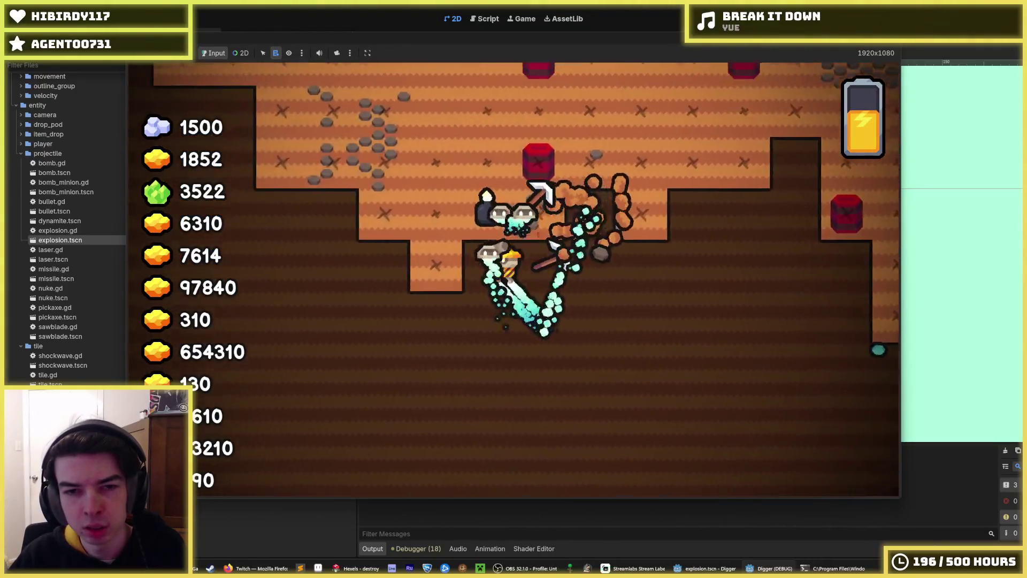
key("F8")
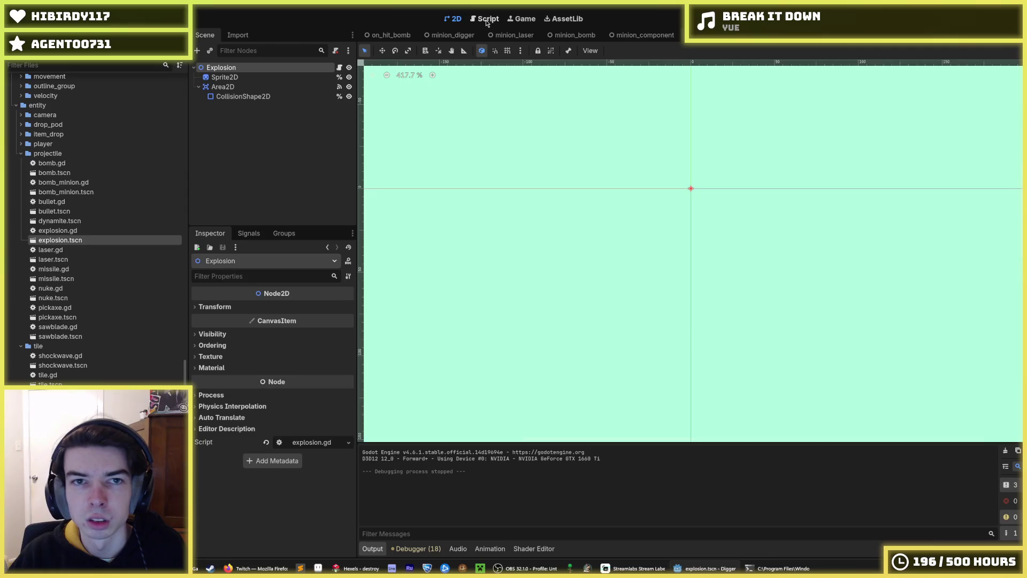
left_click(487, 19)
left_click(662, 155)
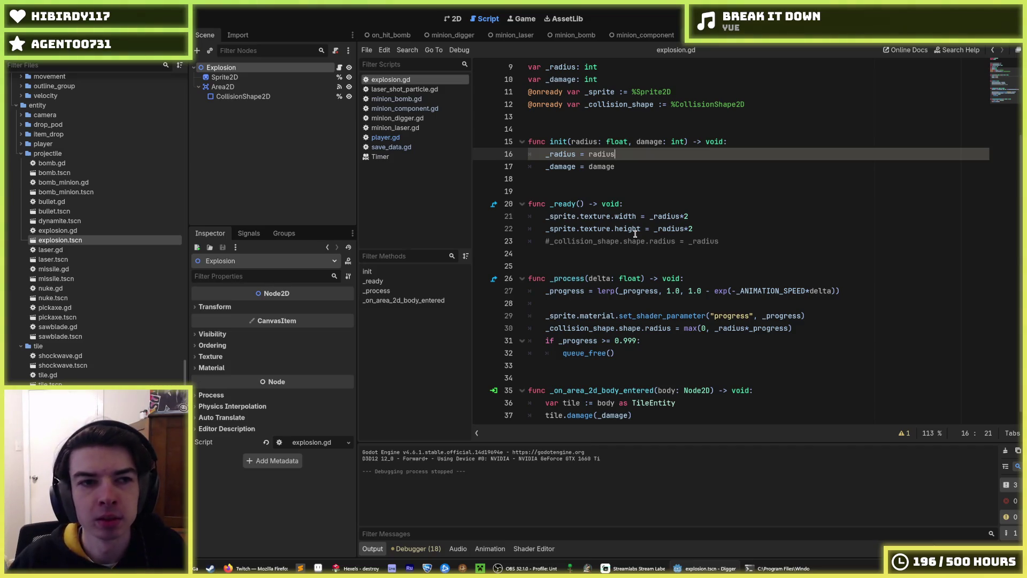
Switch to the minion_component scene in the 2D view and select its Area2D node.
left_click(642, 35)
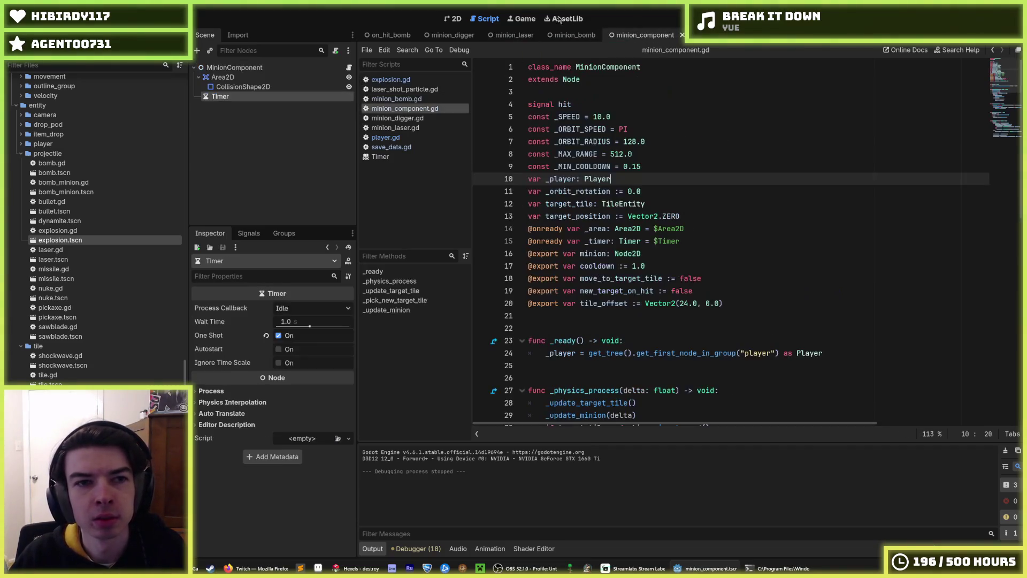
left_click(453, 19)
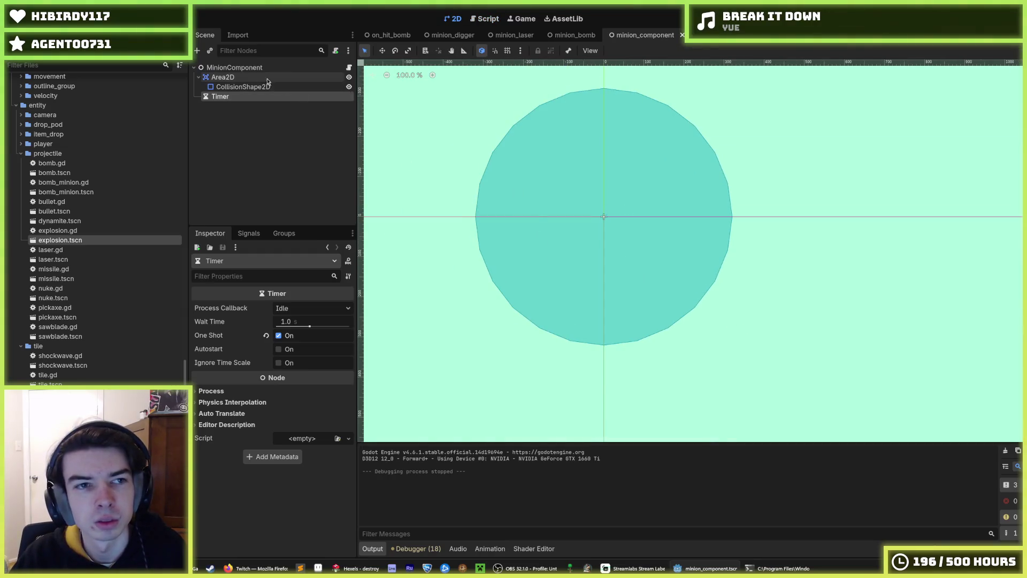
left_click(267, 79)
left_click(244, 97)
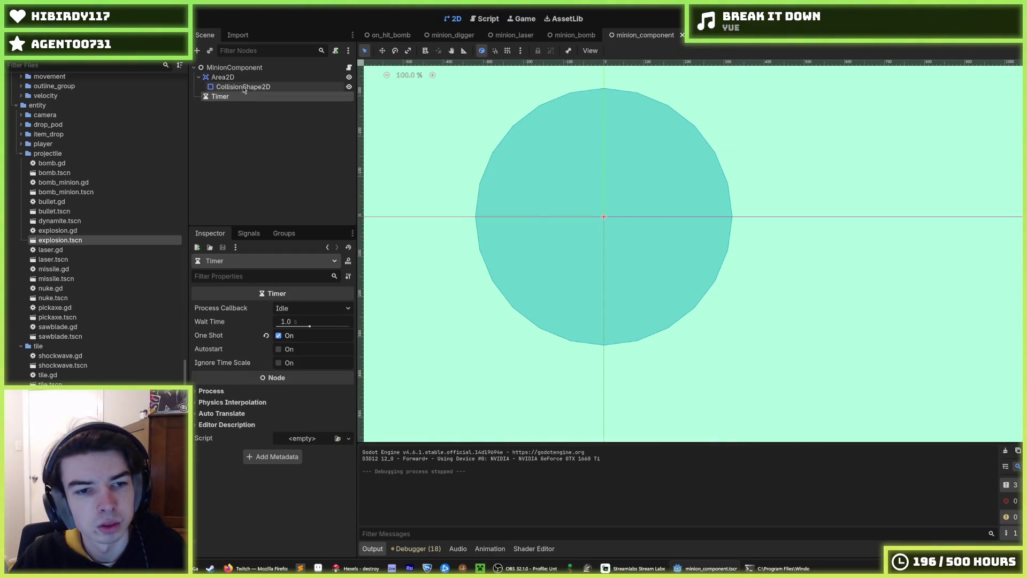
left_click(243, 78)
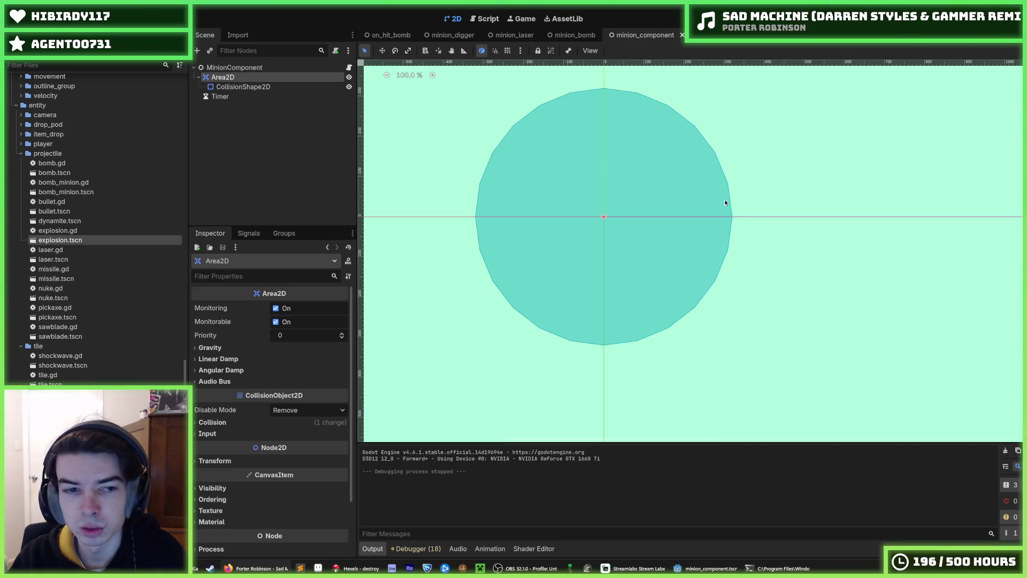
scroll(725, 202, "left", 3)
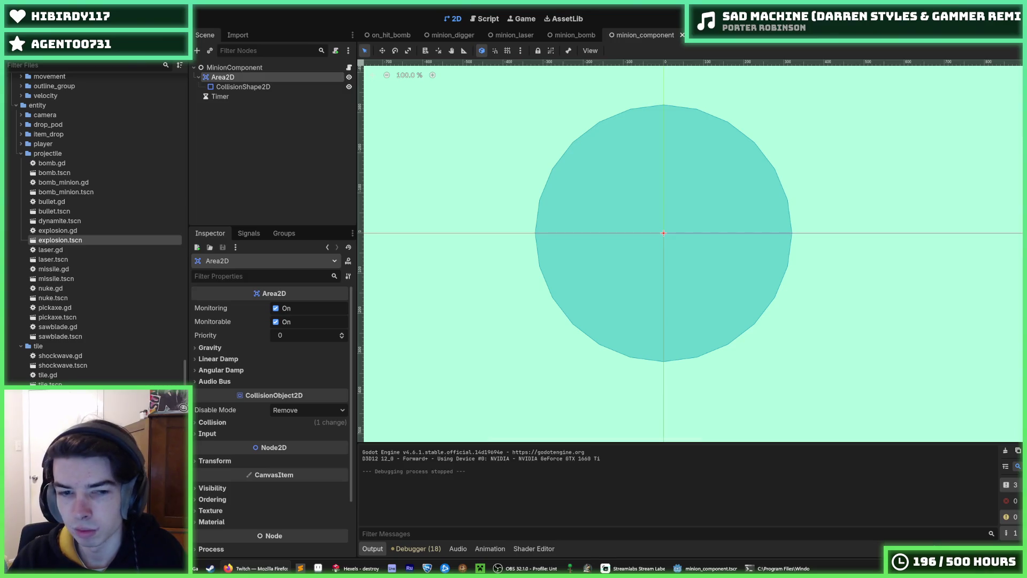
Review Area2D's Linear Damp and Gravity property groups, then open MinionComponent's script.
left_click(215, 358)
left_click(214, 359)
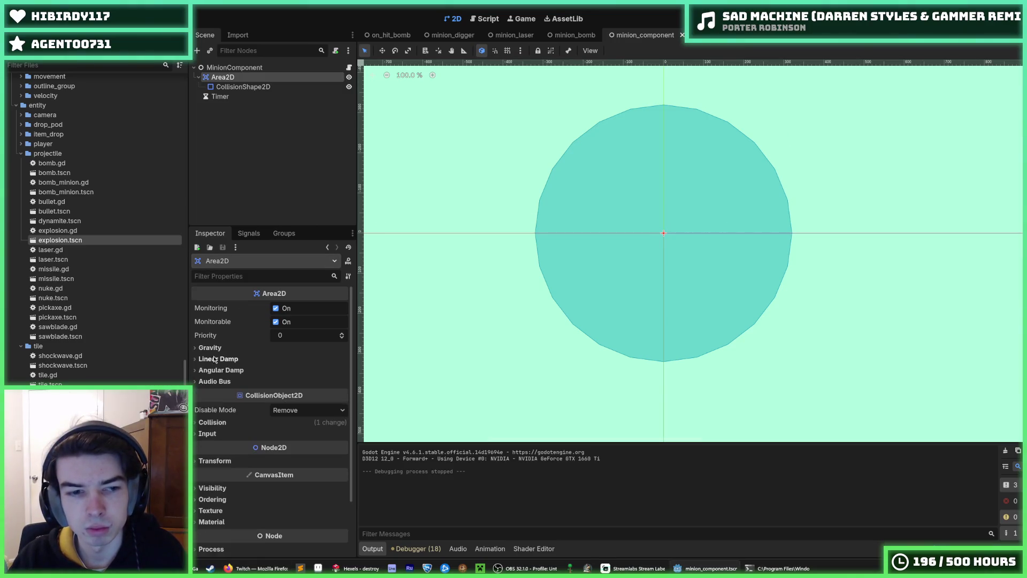
left_click(215, 359)
double_click(214, 359)
left_click(215, 359)
left_click(214, 363)
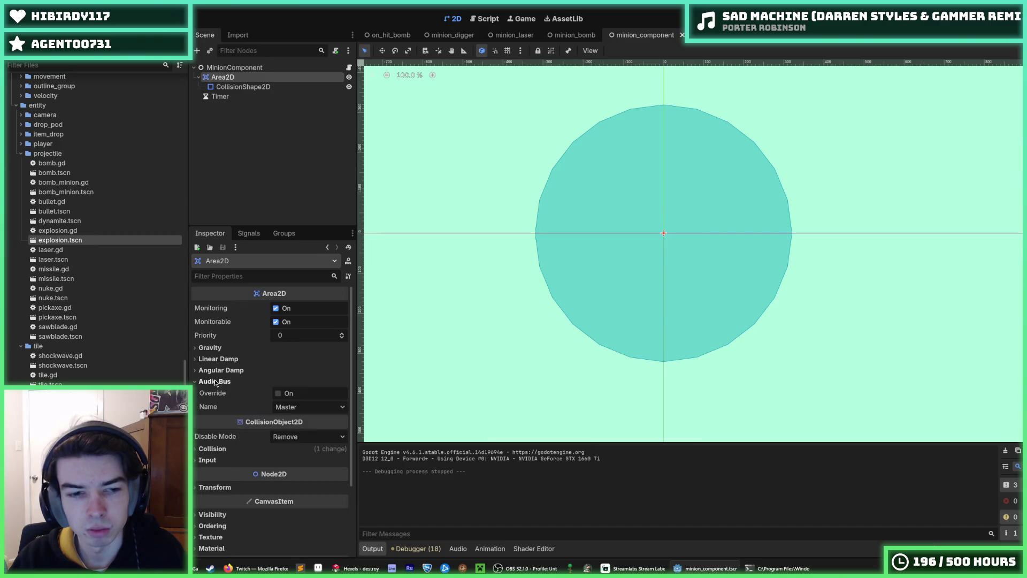
left_click(215, 363)
left_click(213, 361)
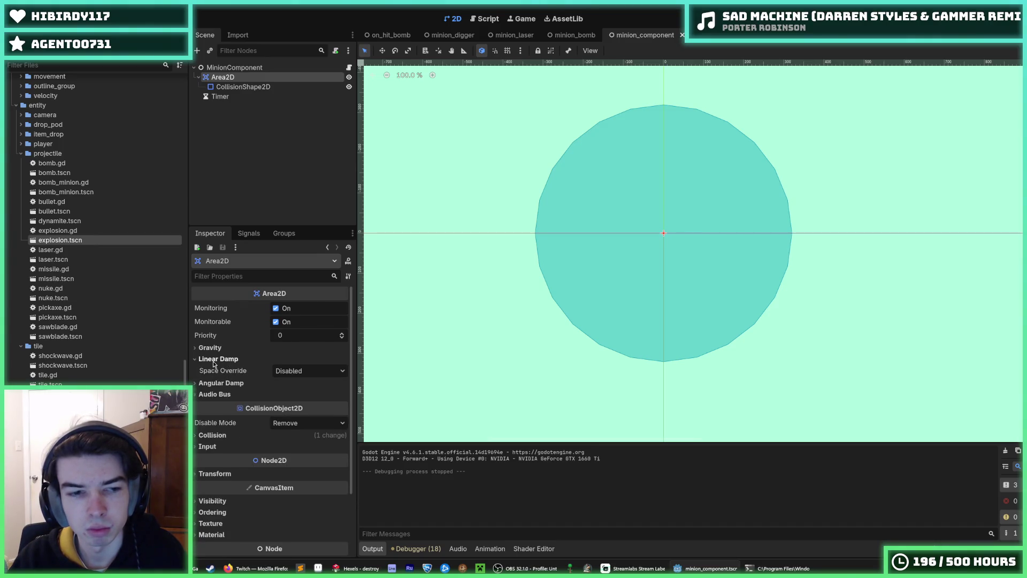
left_click(213, 362)
left_click(212, 349)
left_click(212, 349)
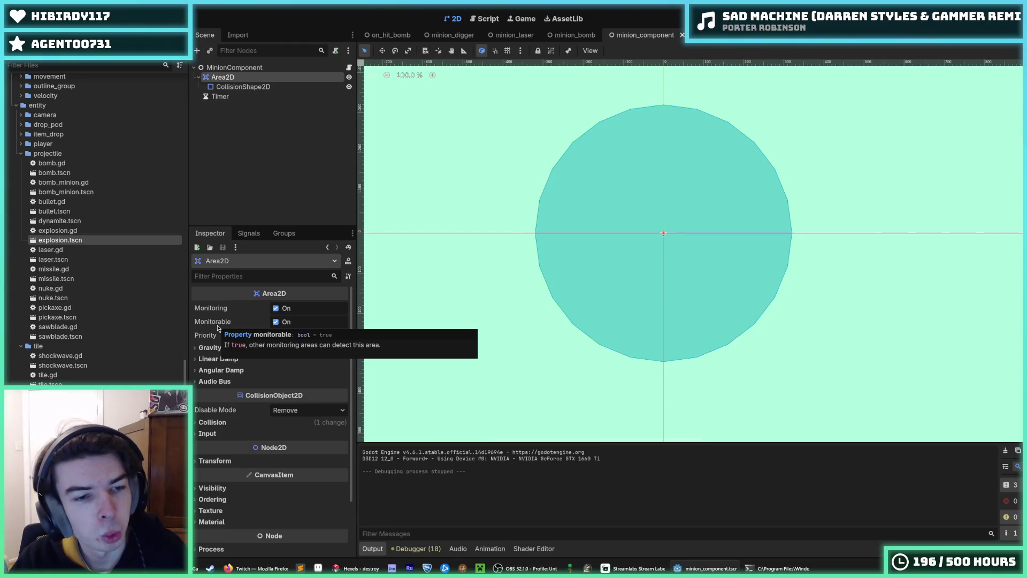
left_click(210, 348)
left_click(210, 348)
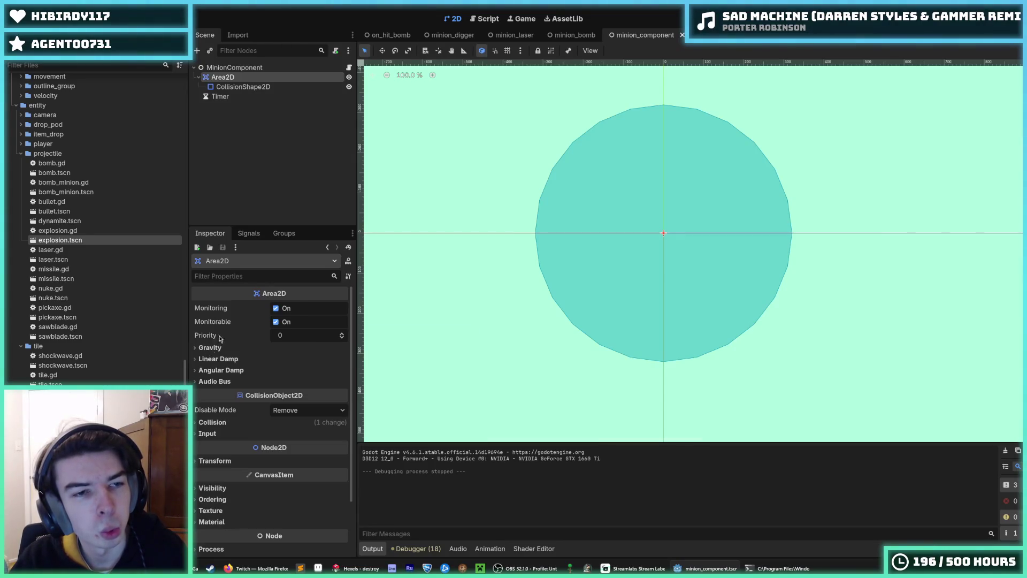
left_click(349, 68)
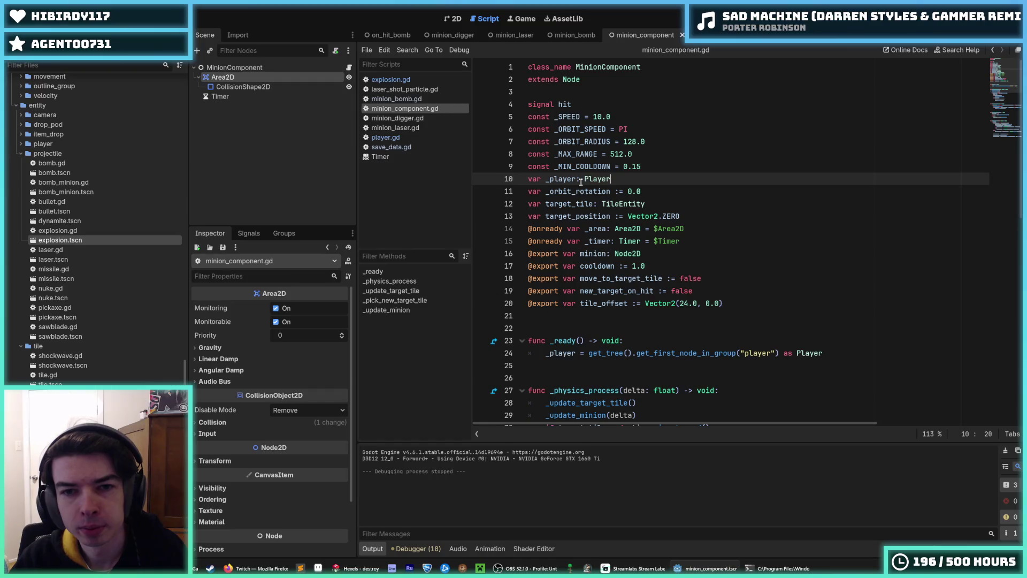
Review the _MAX_RANGE constant and exported variables in minion_component.gd.
scroll(574, 143, "down", 4)
scroll(575, 148, "up", 4)
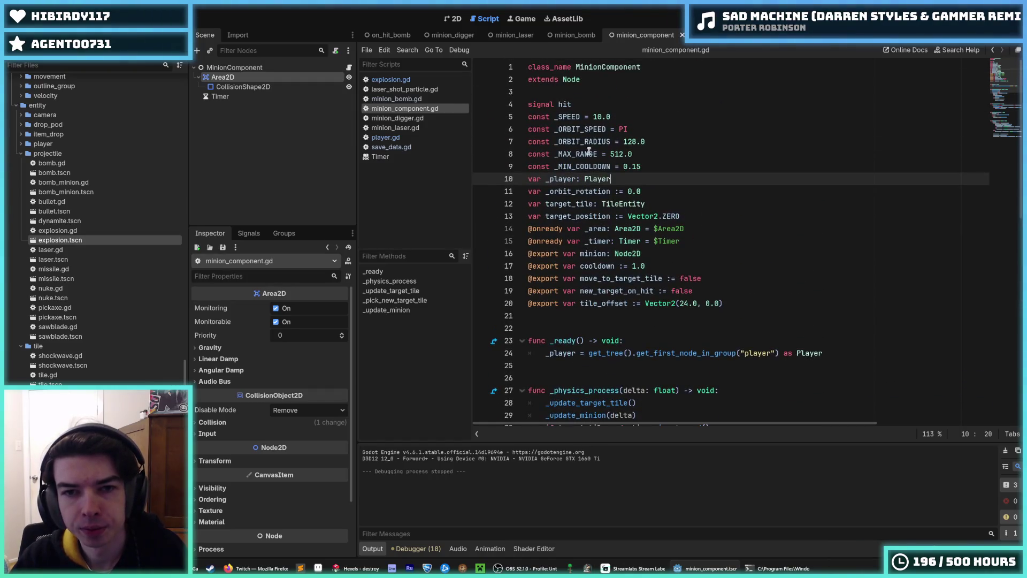
left_click(575, 154)
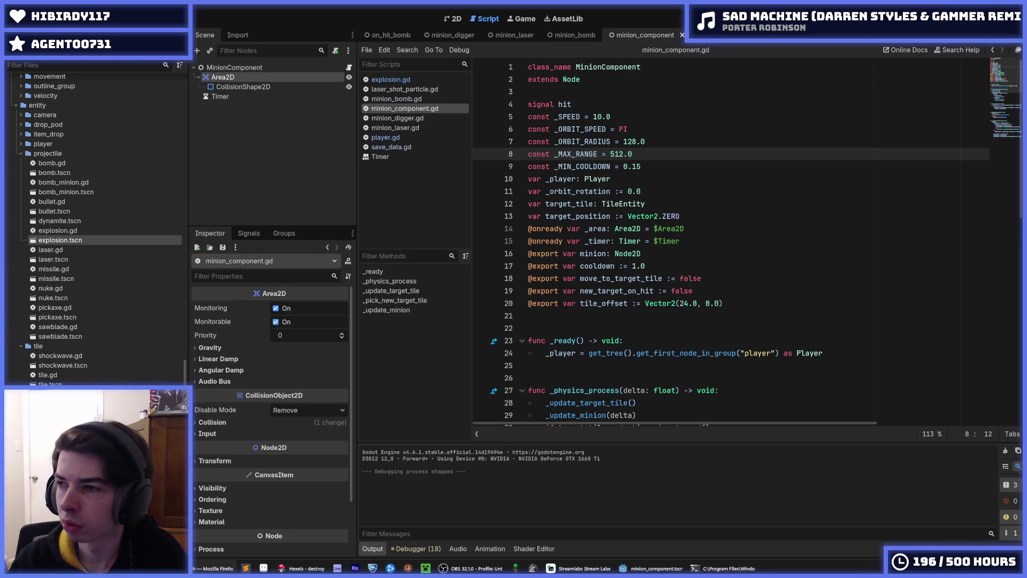
left_click(791, 270)
left_click(729, 253)
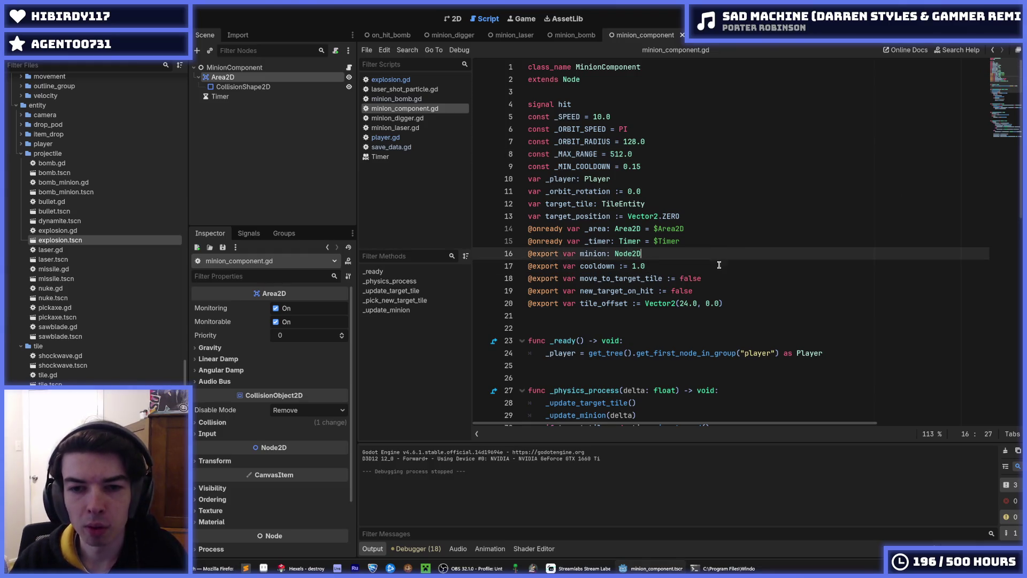
left_click(718, 262)
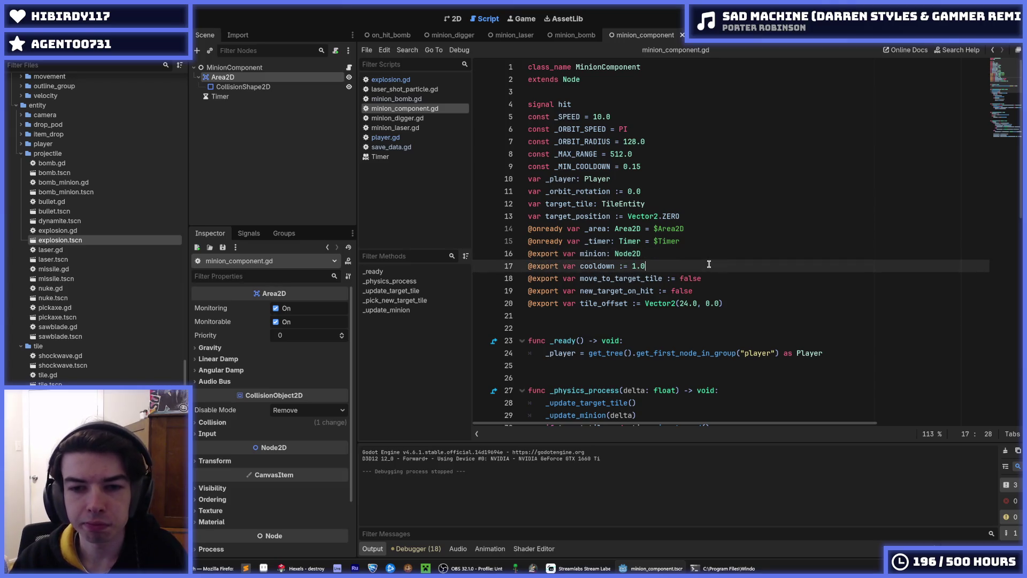
scroll(709, 264, "down", 1)
scroll(709, 262, "up", 1)
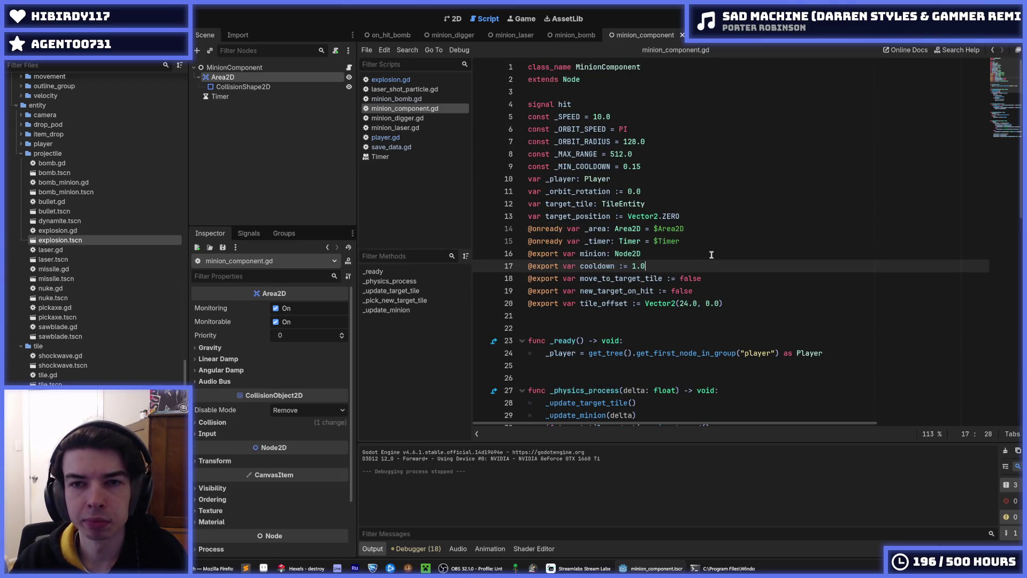
Change tile_offset's default 24 to 0, making it Vector2(0.0, 0.0), then go to minion_bomb.
left_click(687, 300)
double_click(676, 292)
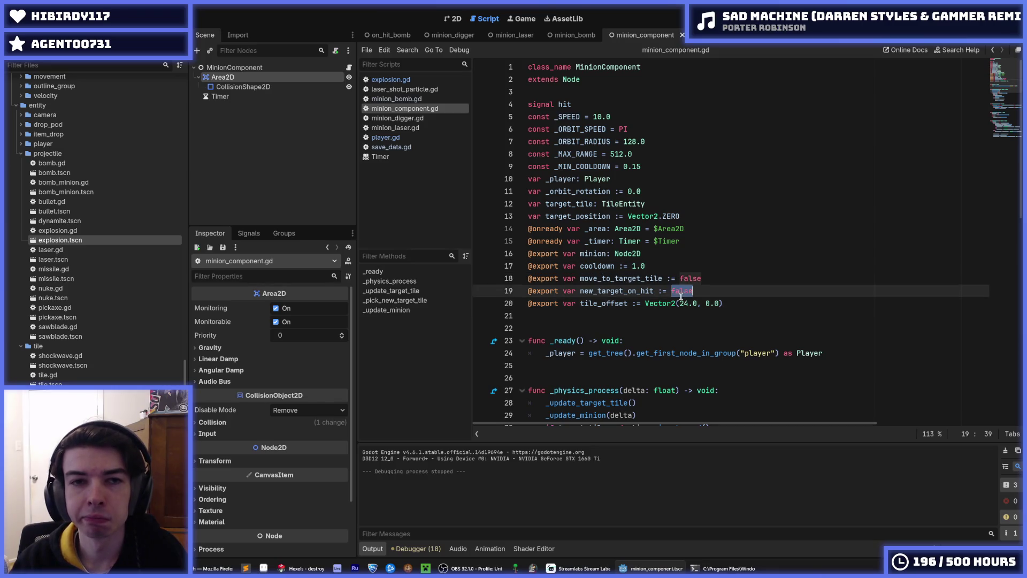
double_click(684, 303)
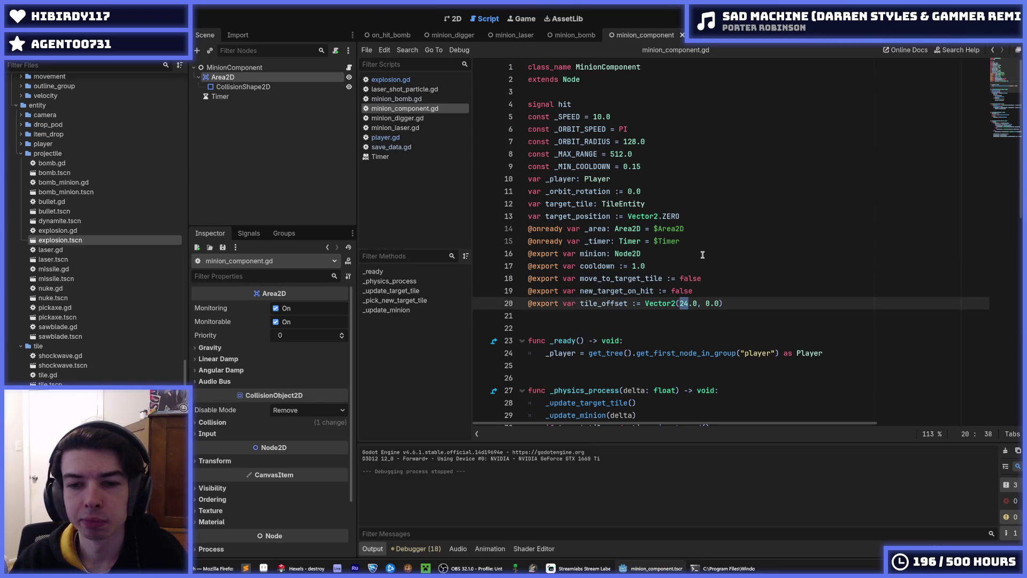
type("0")
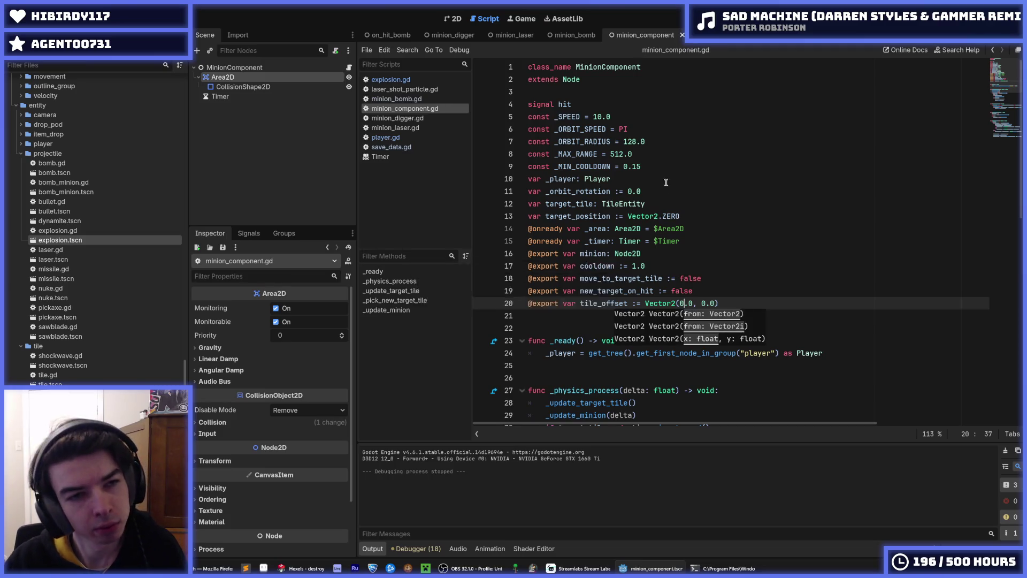
left_click(556, 36)
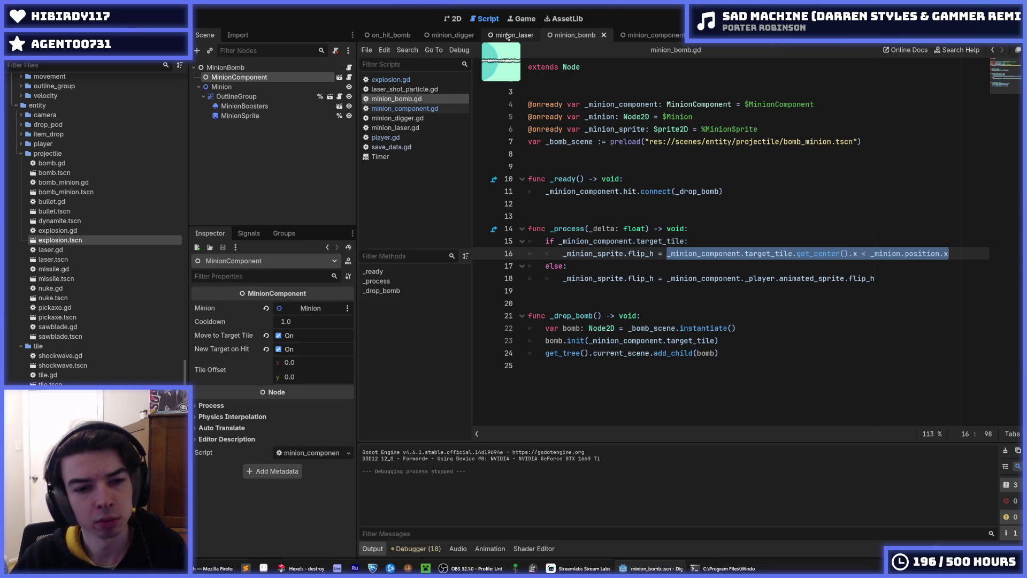
In minion_laser.gd, rename the _process parameter delta to _delta, then move to minion_digger.
left_click(507, 37)
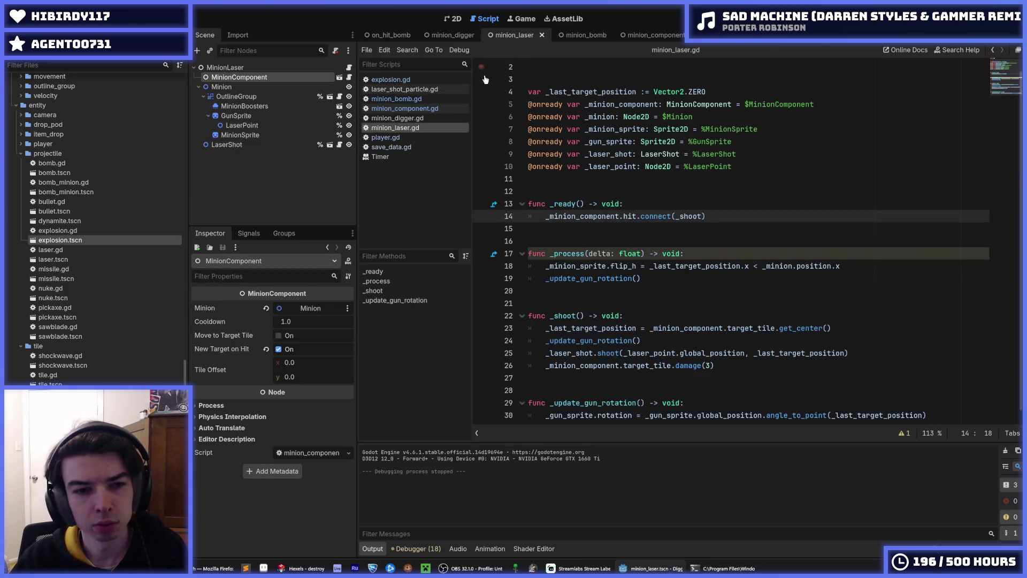
left_click(704, 253)
left_click(590, 253)
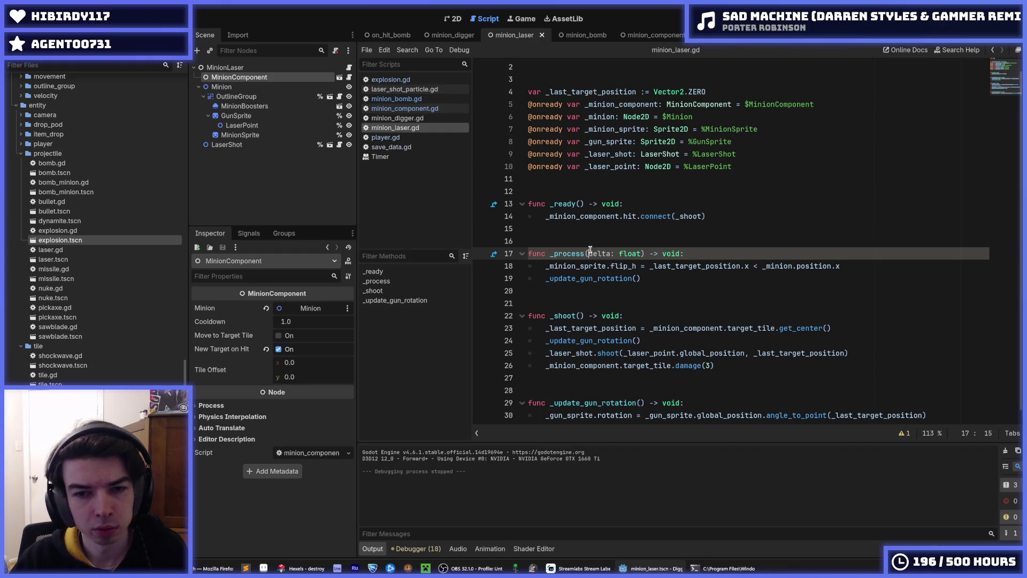
type("_")
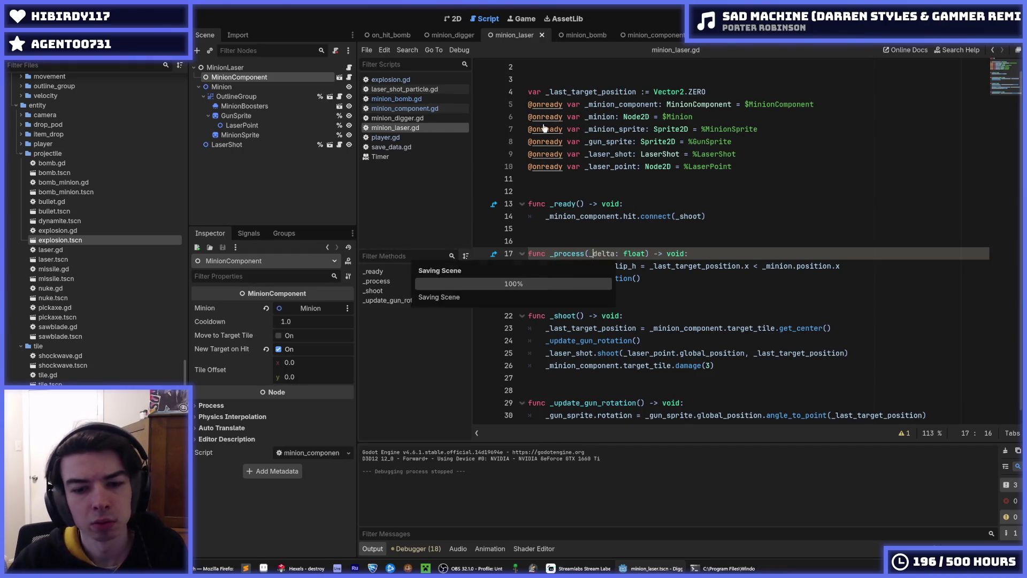
left_click(445, 36)
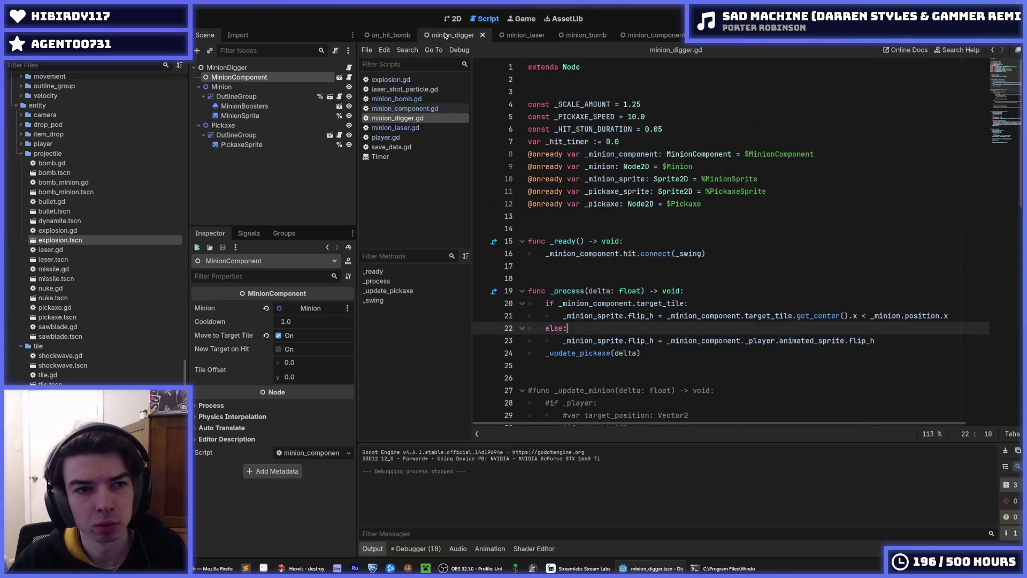
Delete the commented-out _update_minion function from minion_digger.gd.
scroll(535, 191, "down", 7)
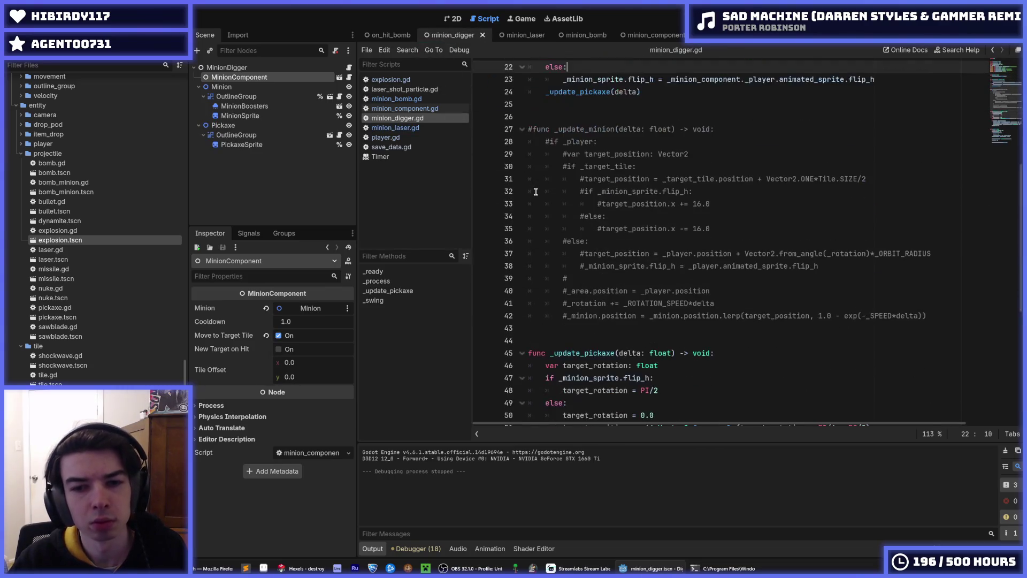
scroll(589, 214, "up", 1)
mouse_move(928, 353)
left_mouse_down()
mouse_move(594, 166)
mouse_move(584, 142)
left_mouse_up()
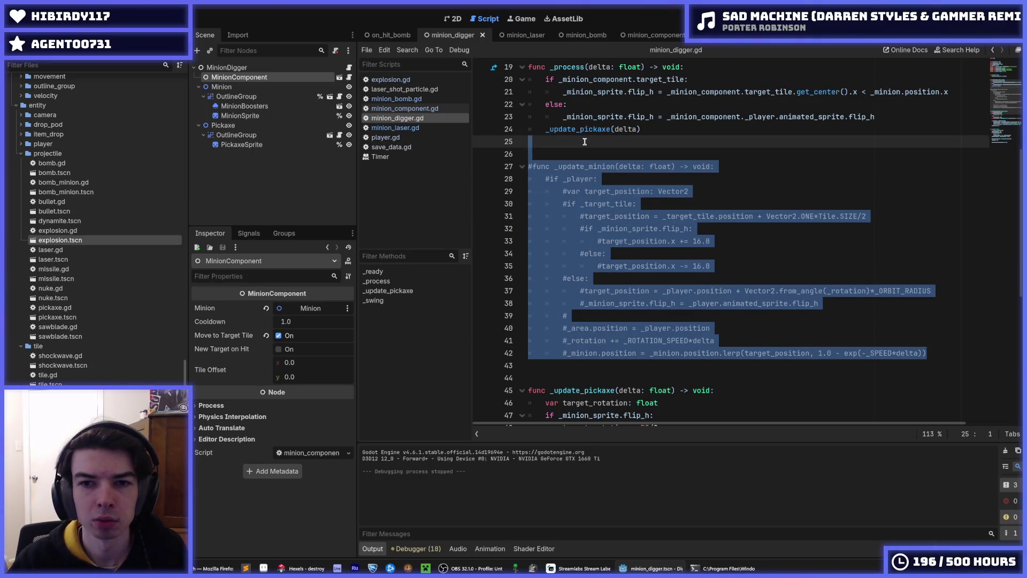
key("BackSpace")
key("BackSpace")
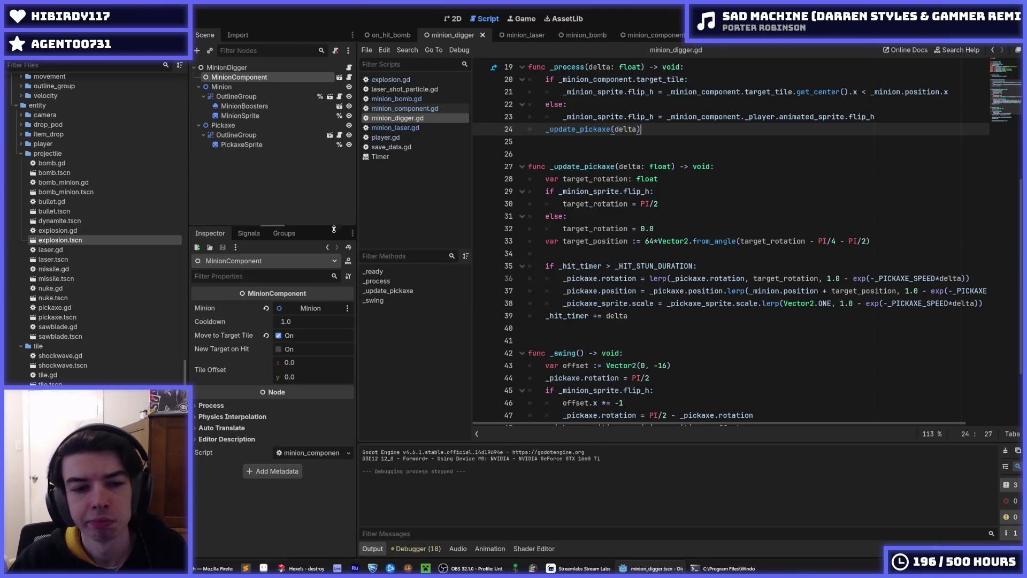
Set the digger minion's Tile Offset x to 24.0 and save.
scroll(604, 223, "up", 6)
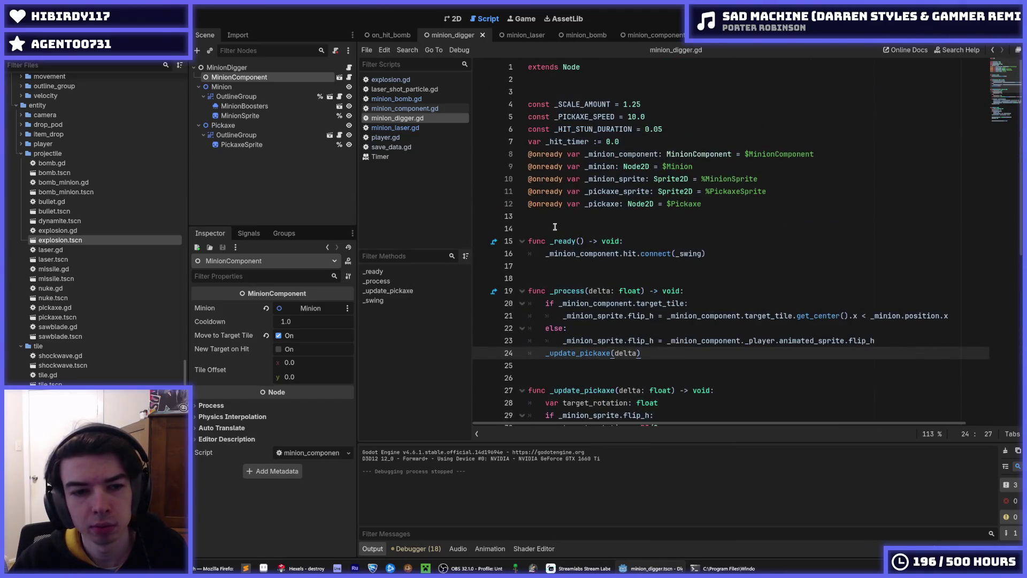
left_click(303, 362)
type("24")
key("Return")
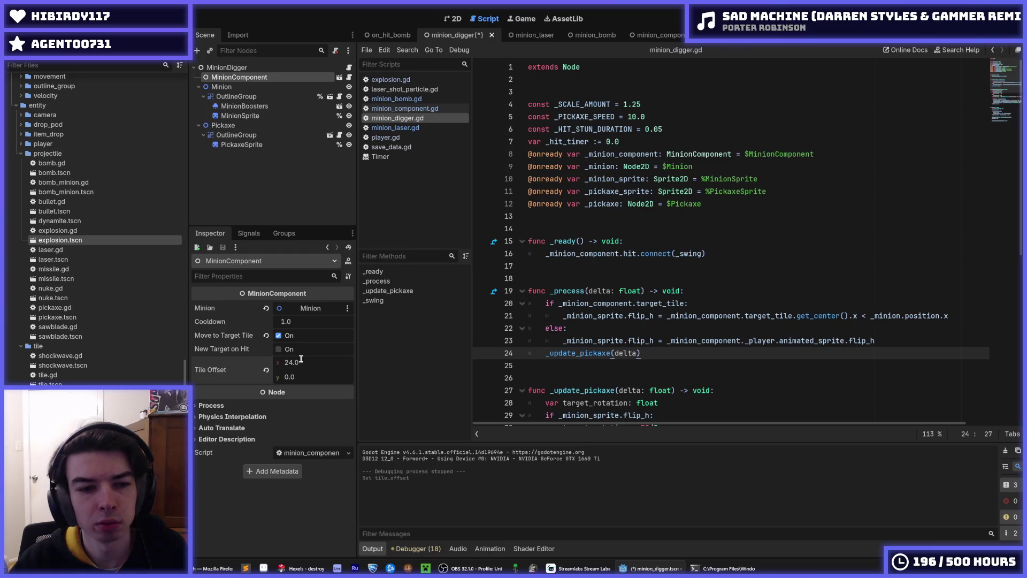
key("ctrl+s")
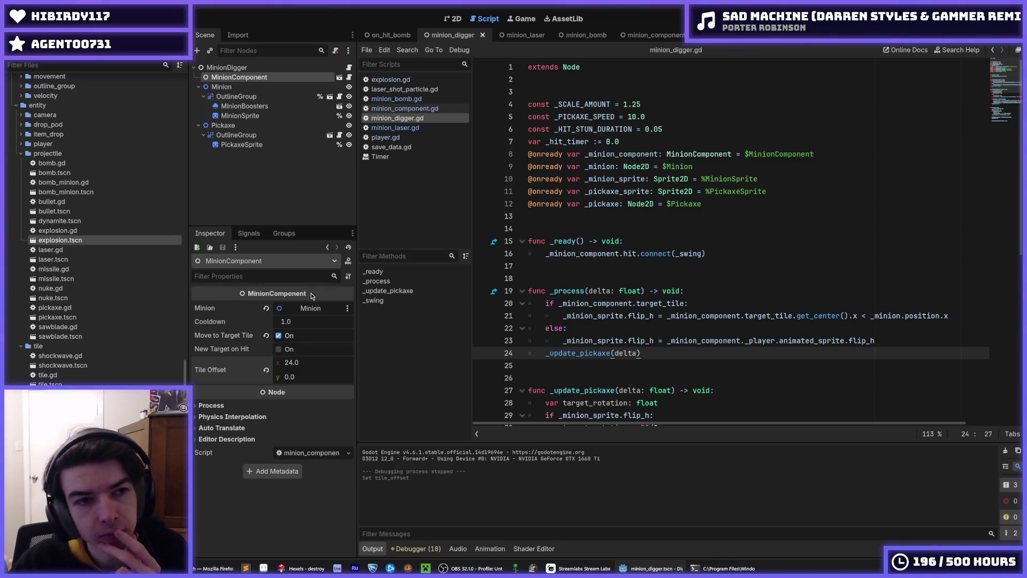
Set the digger minion's Cooldown to 0.5 and save the scene.
left_click(310, 320)
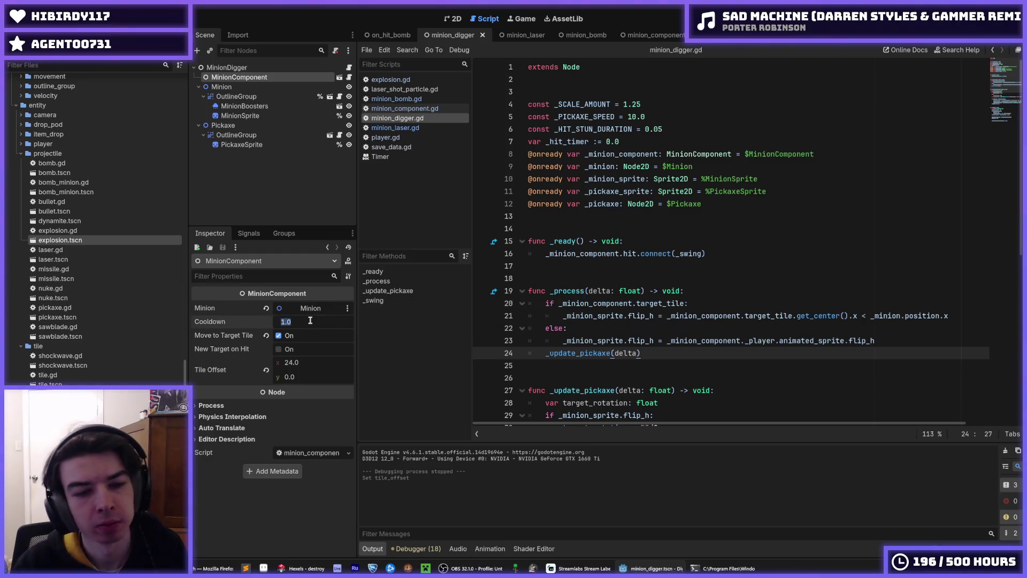
type("0.5")
key("Return")
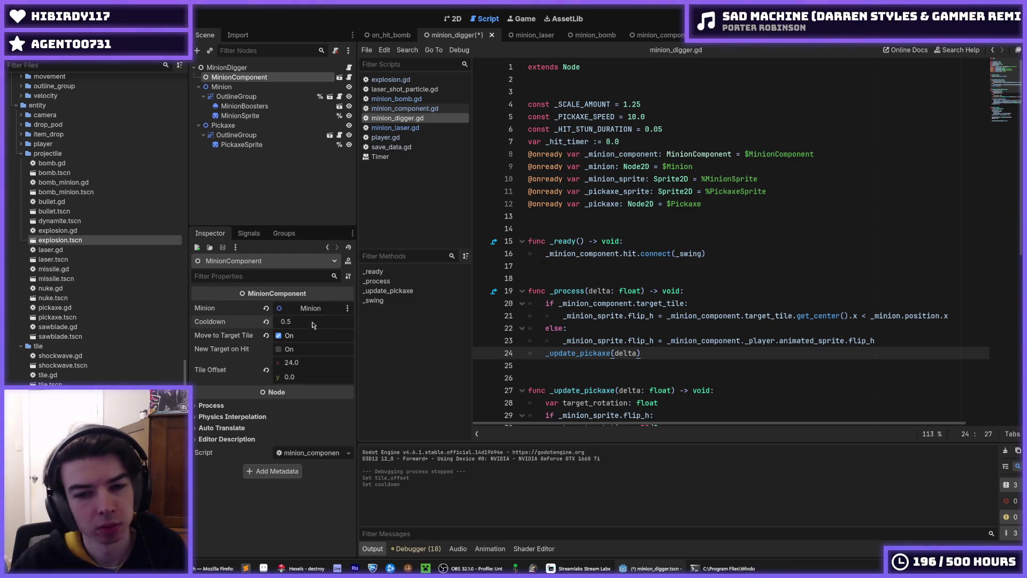
key("ctrl+s")
left_click(731, 242)
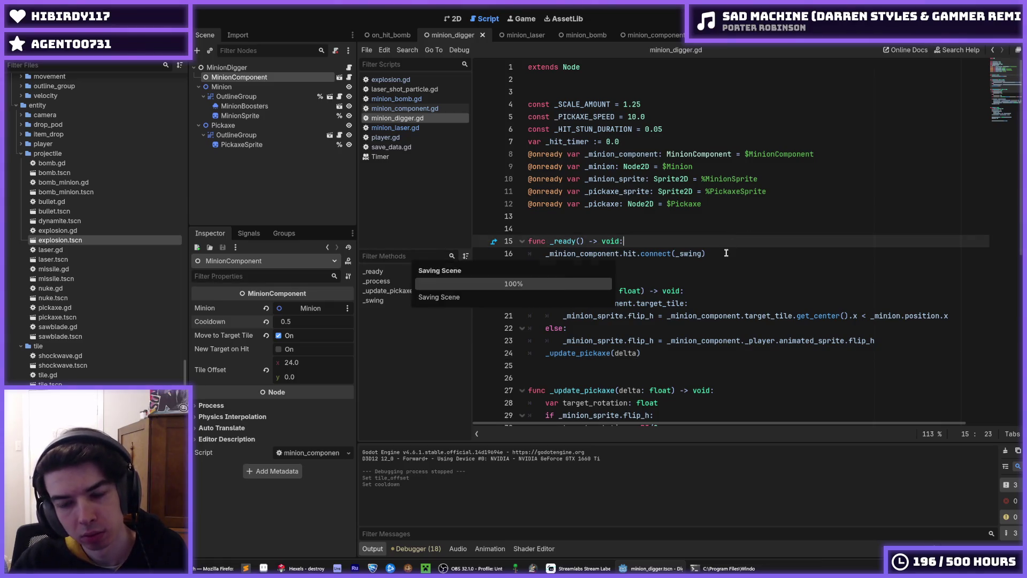
left_click(721, 249)
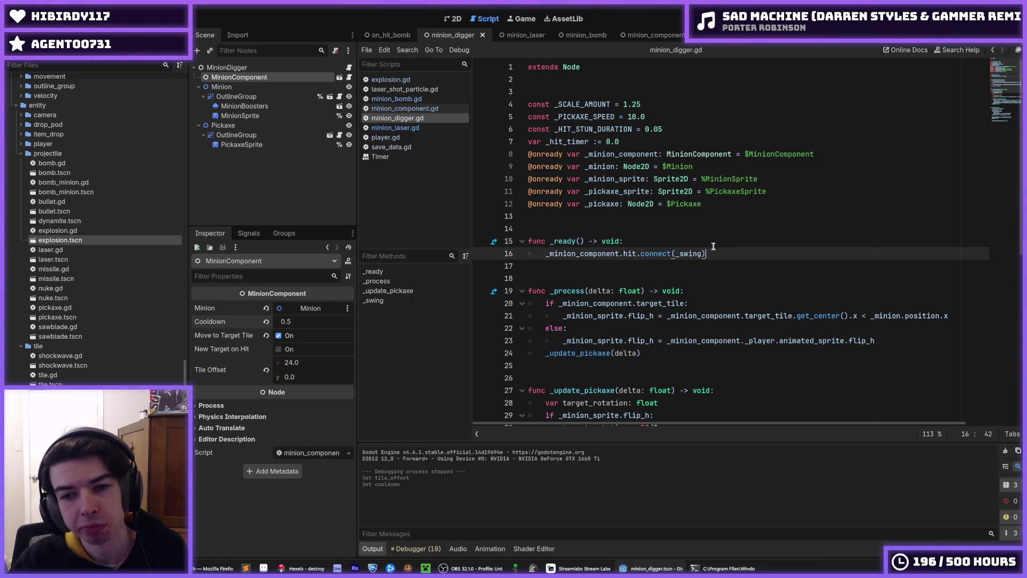
left_click(512, 35)
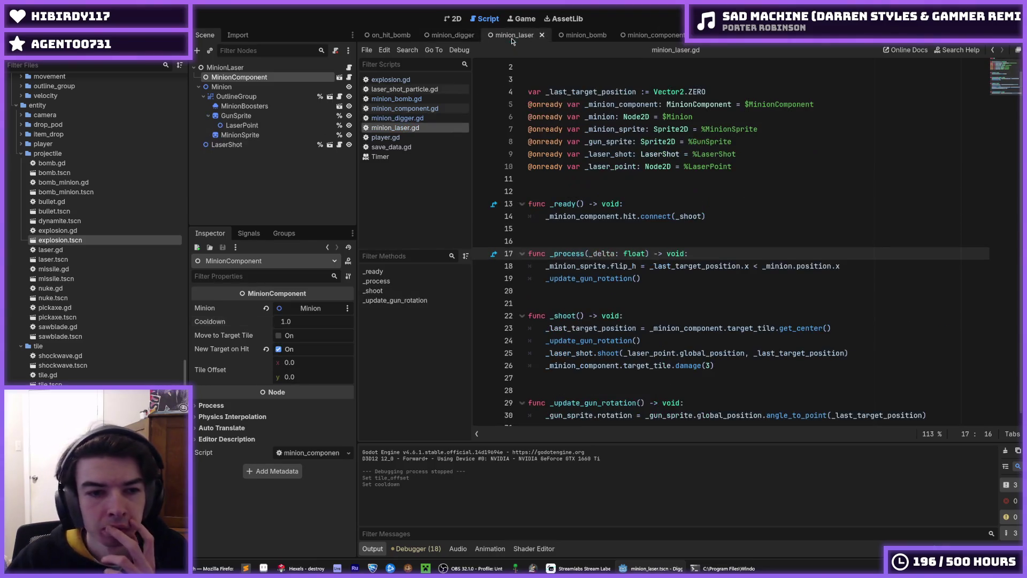
Change the laser minion's Cooldown from 1.0 to 0.5 and save minion_laser.
left_click(311, 324)
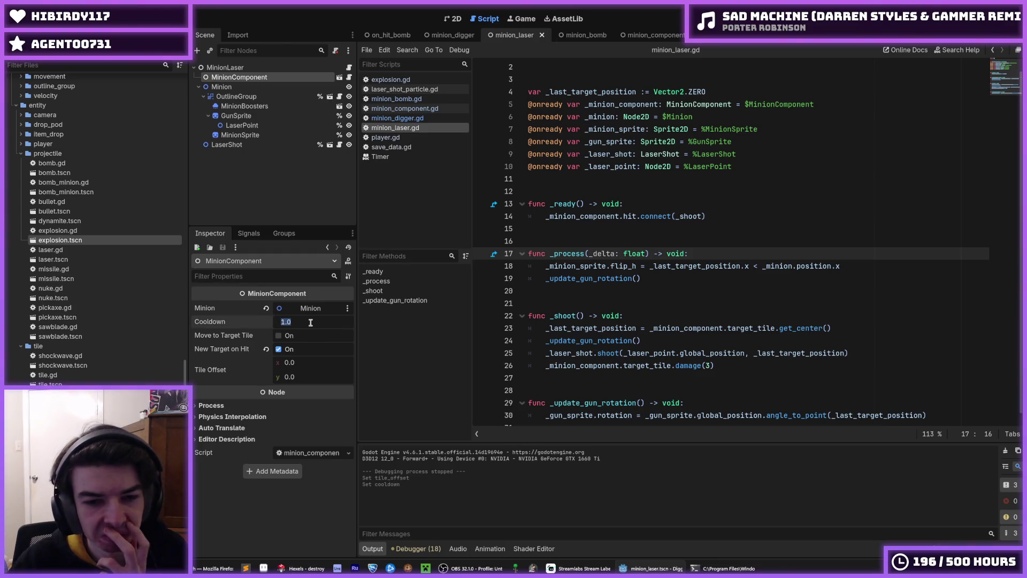
type("0.5")
key("Return")
key("ctrl+s")
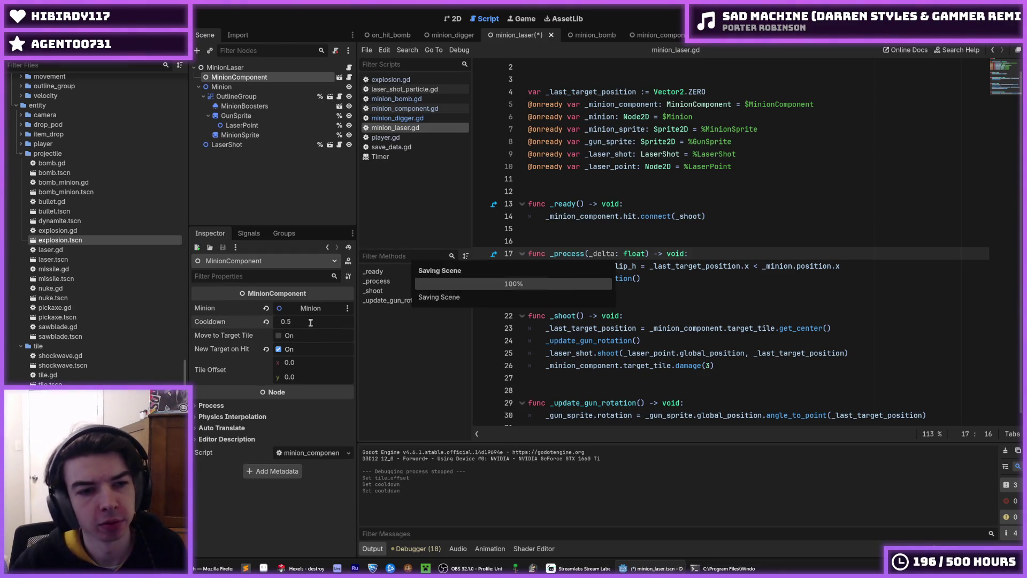
left_click(391, 35)
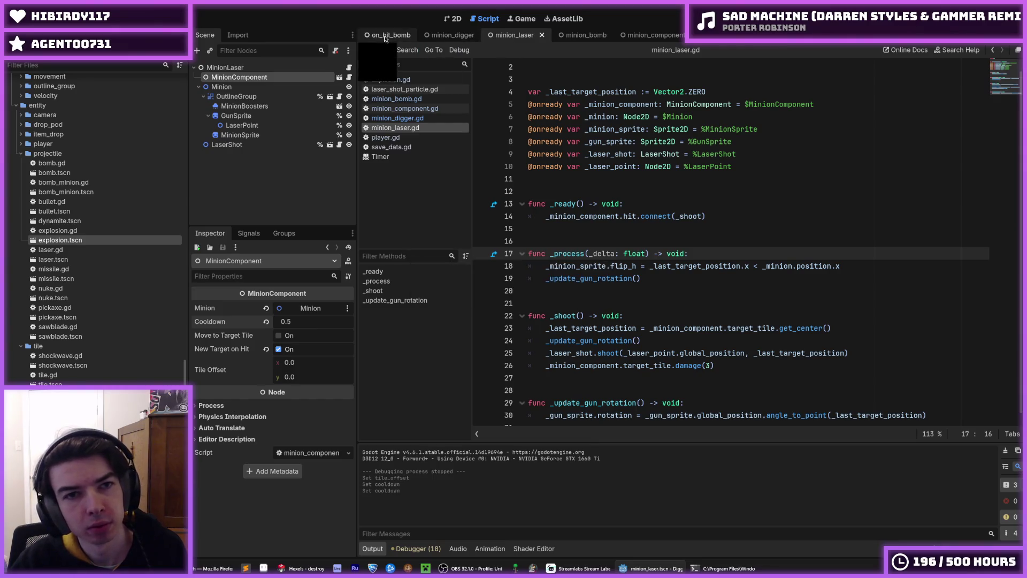
Inspect the on_hit_bomb scene's OnHitComponent properties, then switch to minion_bomb.
left_click(236, 77)
left_click(215, 67)
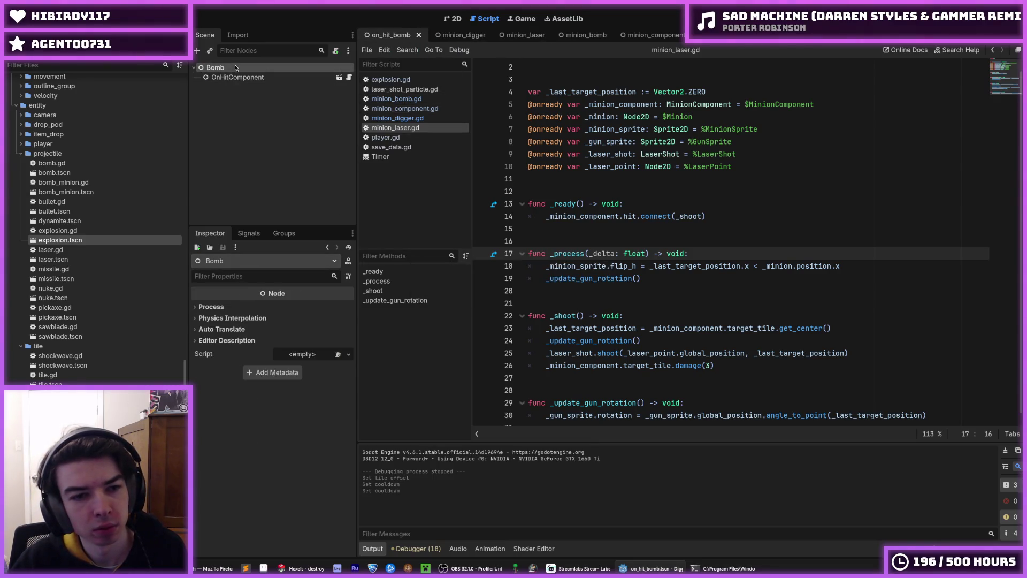
left_click(228, 79)
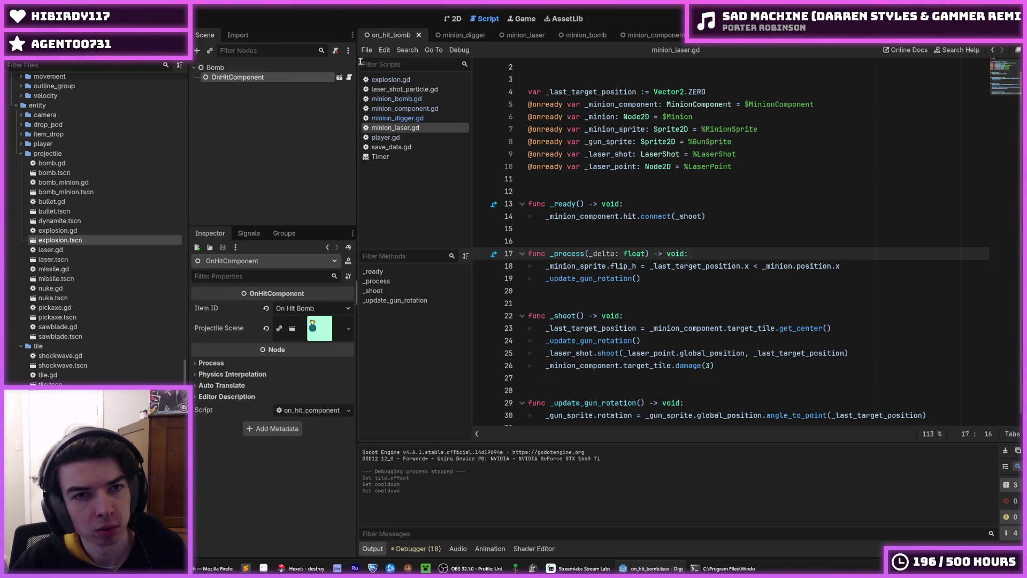
left_click(586, 34)
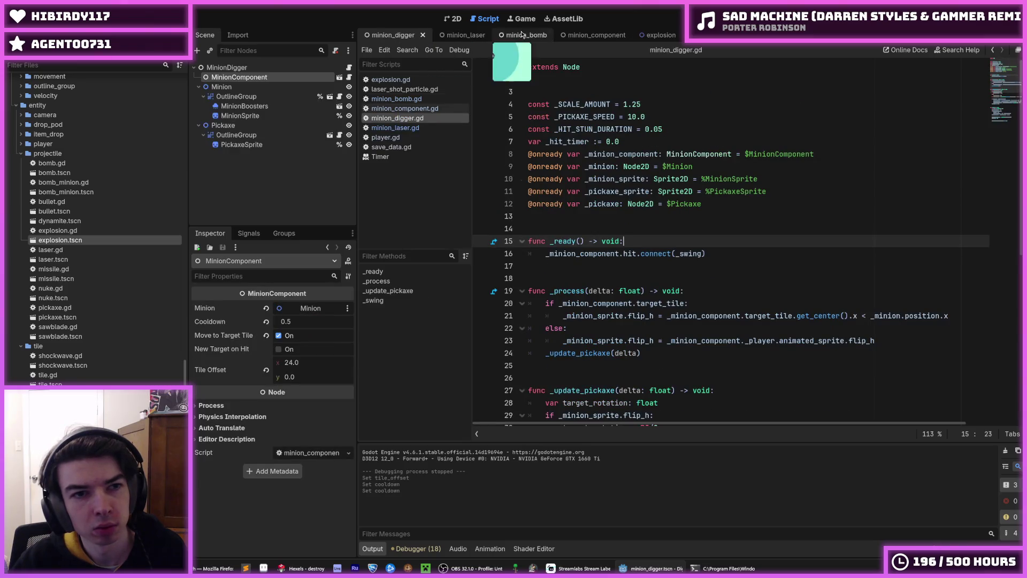
Set the bomb minion's Cooldown to 3.0 and save minion_bomb.
left_click(300, 322)
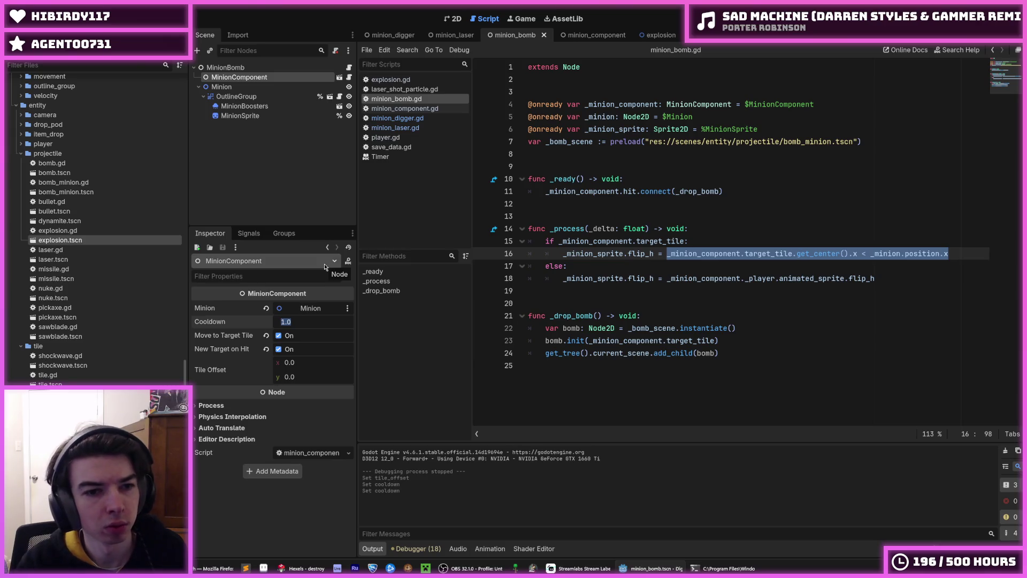
type("3")
key("Return")
key("ctrl+s")
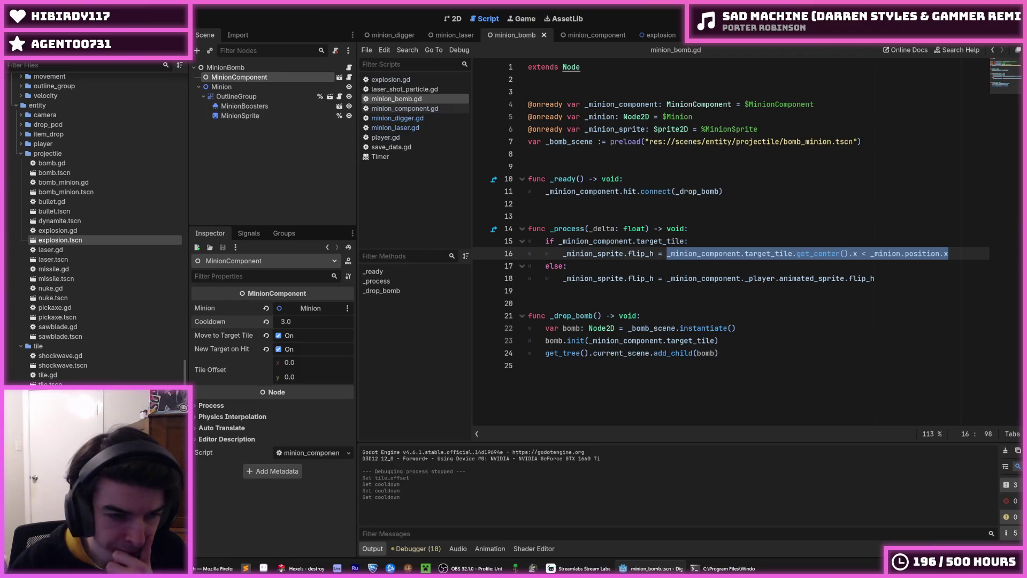
Browse the minion_laser, minion_digger, explosion and minion_bomb scenes, ending on minion_component.gd.
left_click(454, 35)
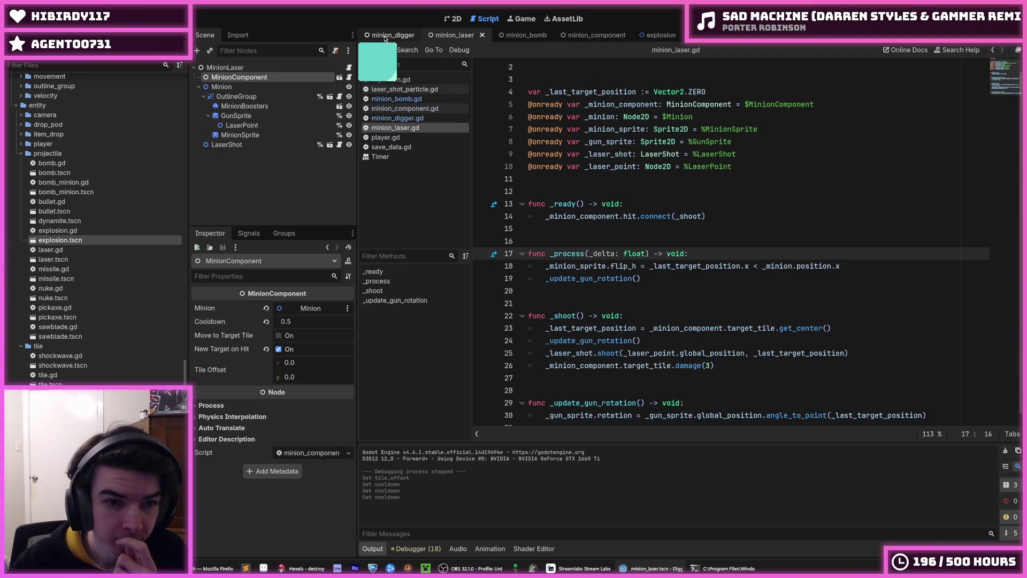
left_click(513, 35)
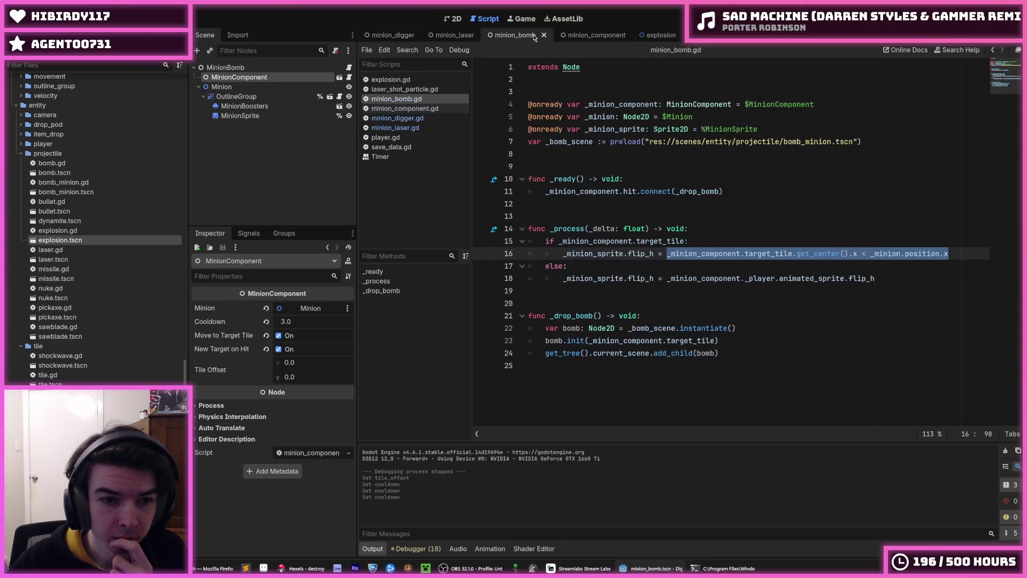
left_click(452, 38)
left_click(399, 39)
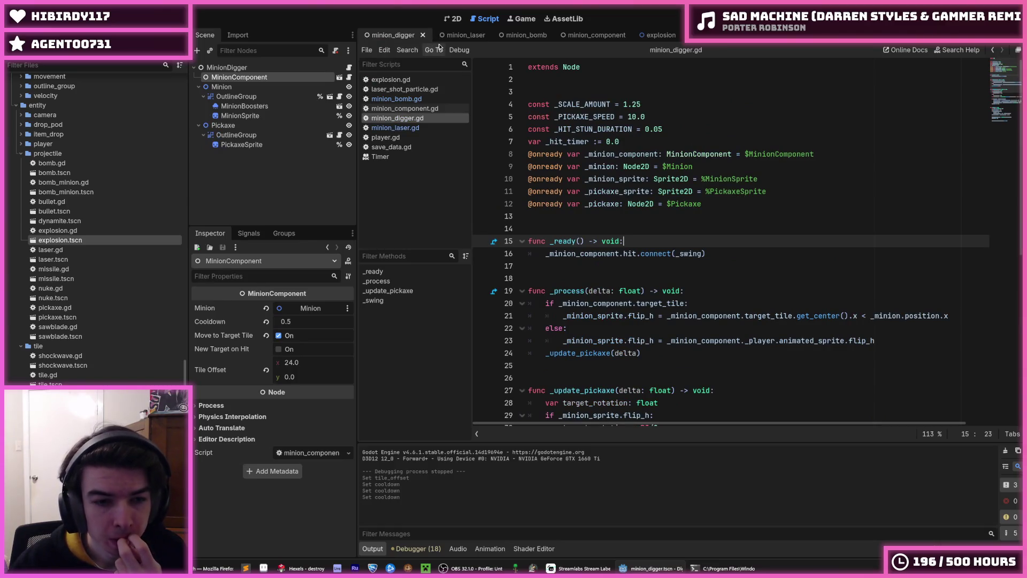
left_click(457, 36)
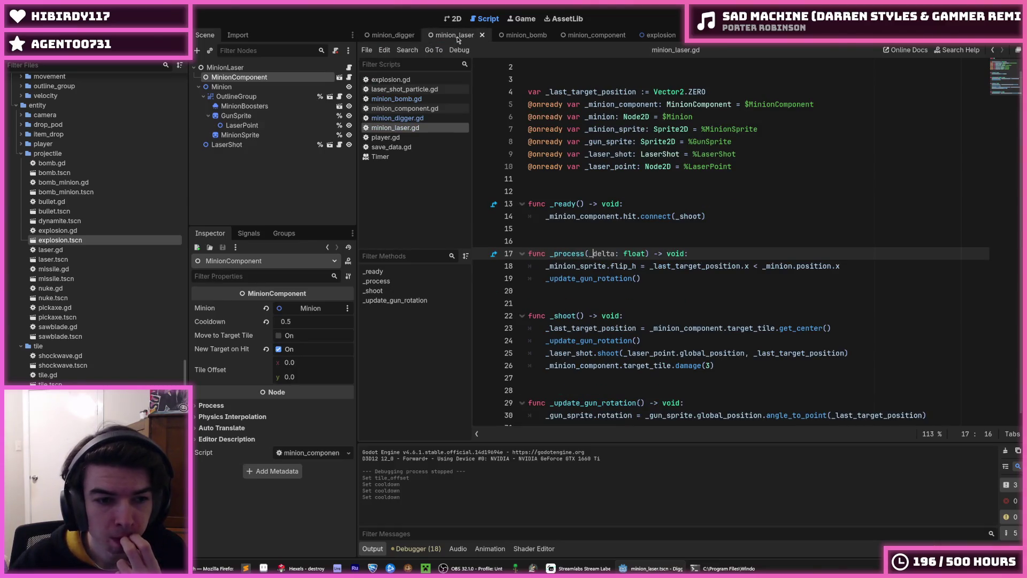
left_click(678, 230)
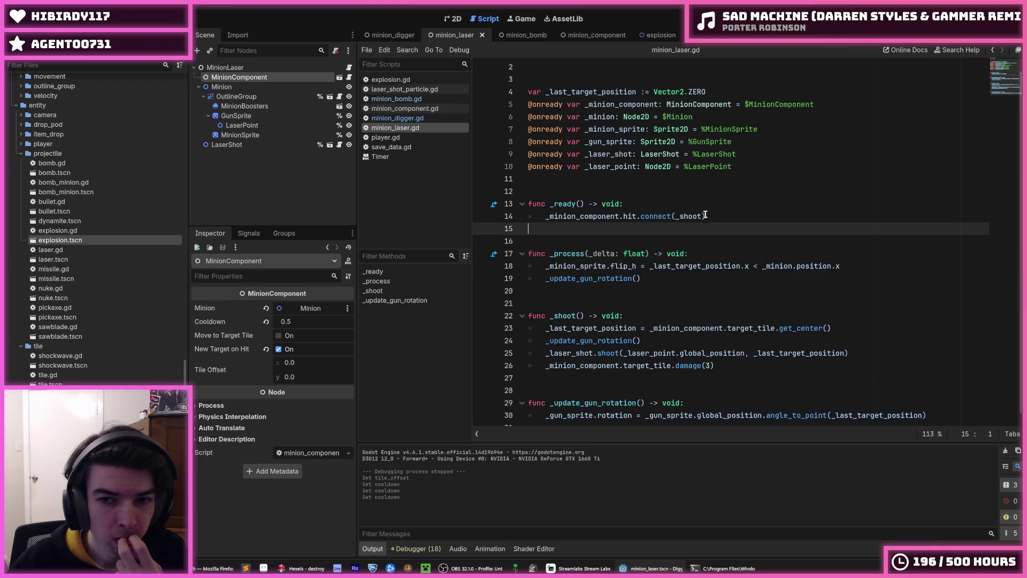
left_click(709, 215)
scroll(709, 215, "up", 1)
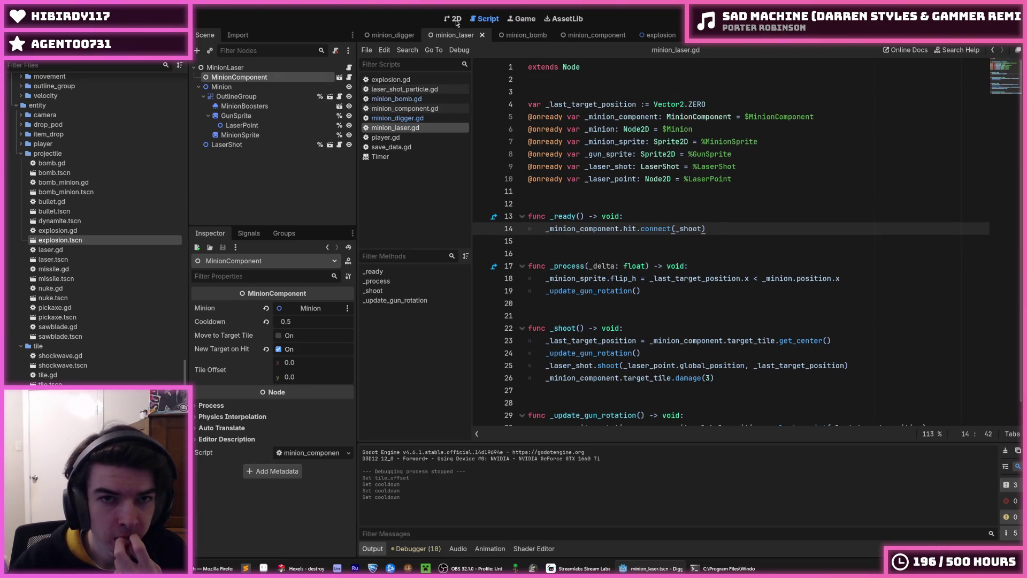
mouse_move(541, 34)
left_click(601, 36)
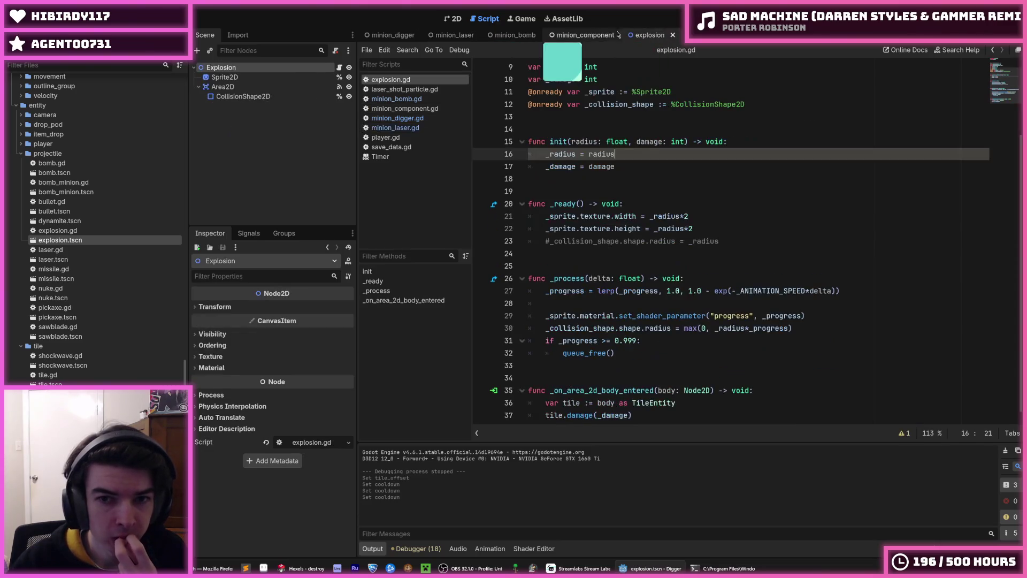
left_click(501, 40)
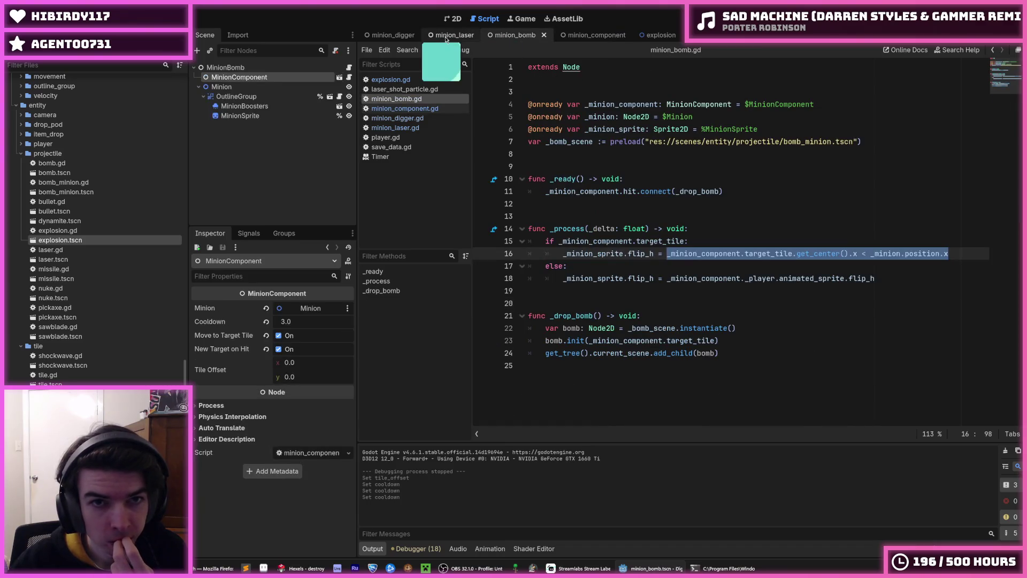
left_click(586, 35)
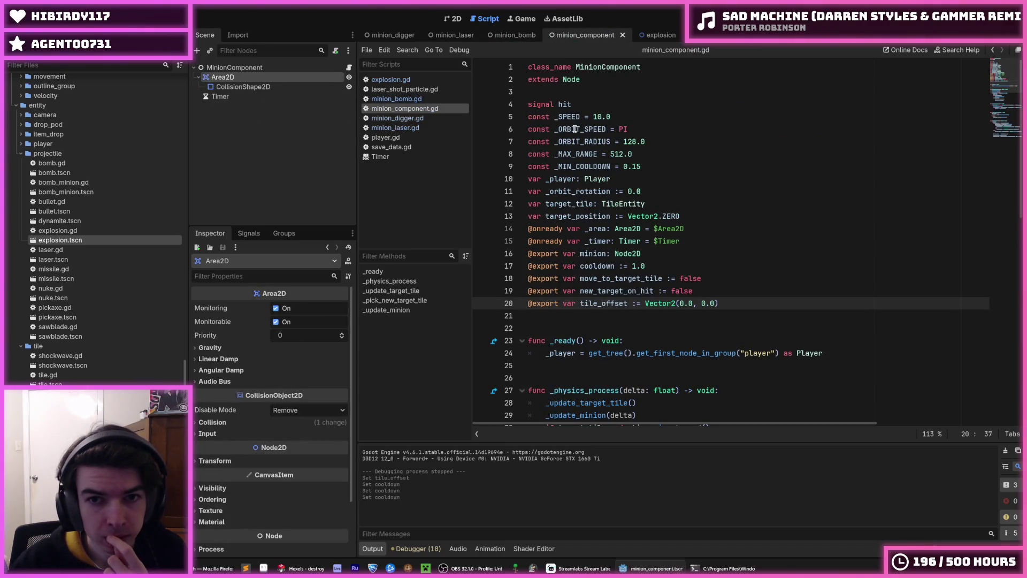
Rename the MinionComponent's Area2D node to TargetableArea in the Scene dock.
double_click(575, 153)
left_click(575, 152)
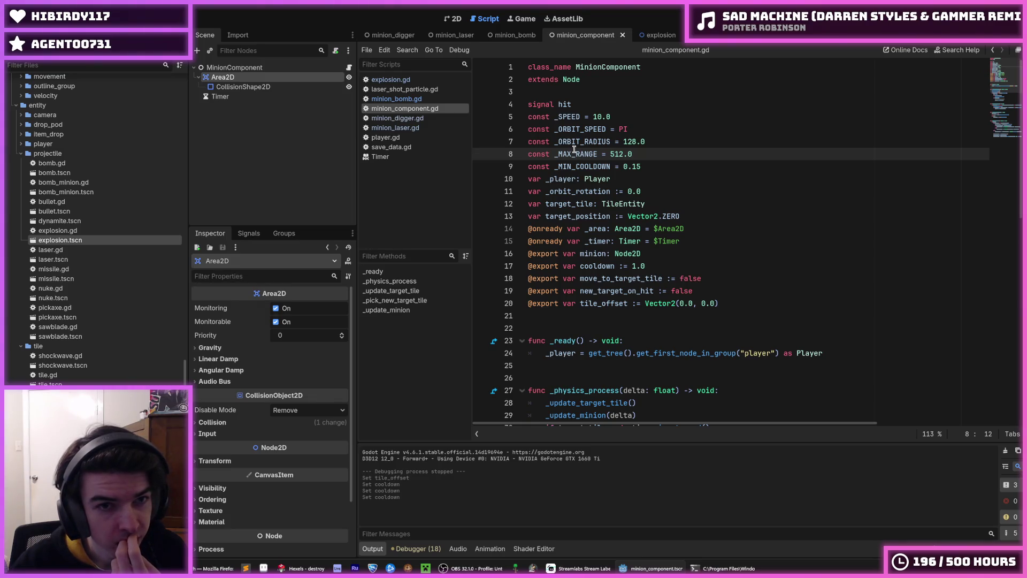
left_click(225, 78)
left_click_drag(228, 79, 201, 80)
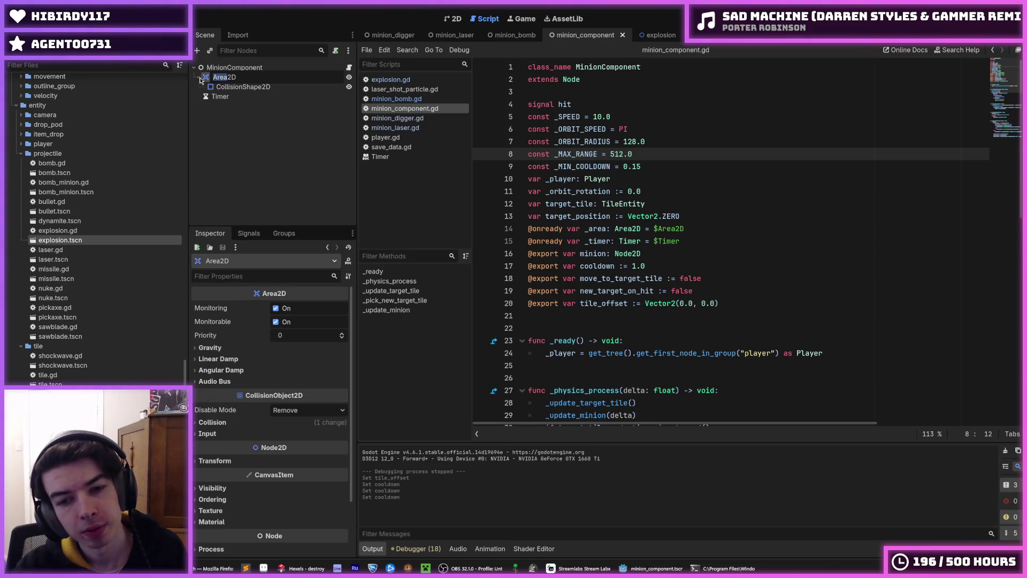
type("Targetable")
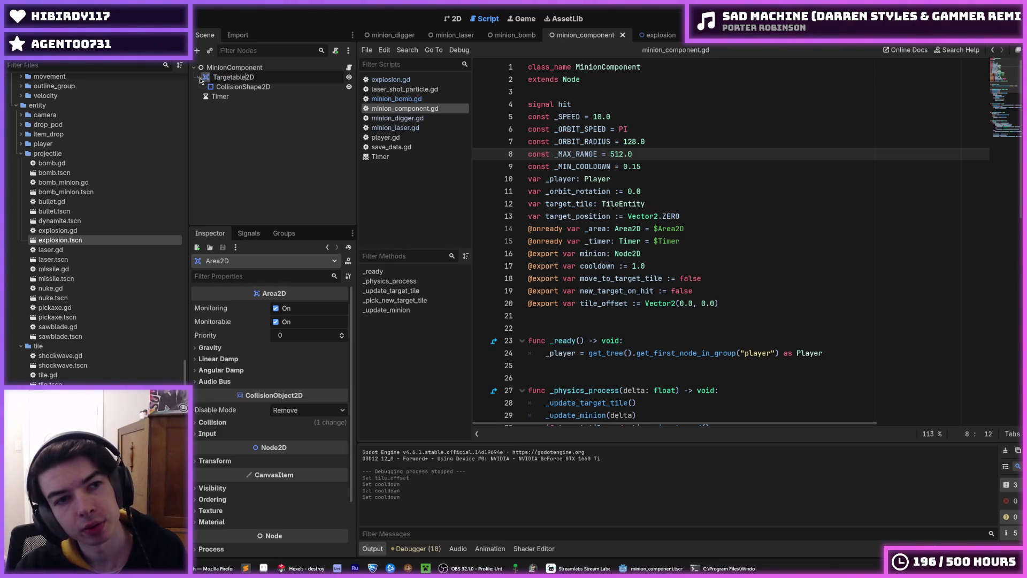
type("Area")
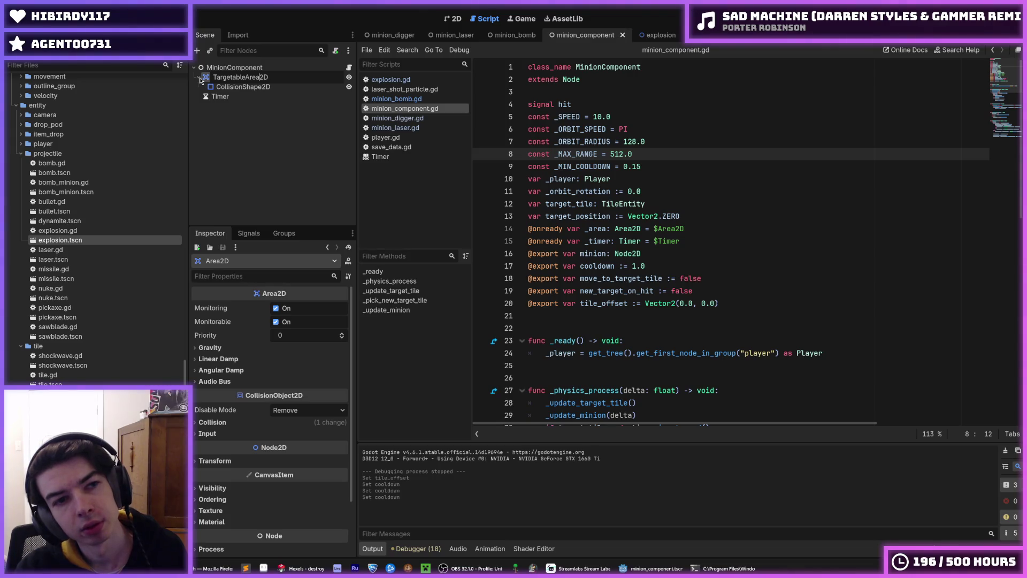
key("shift+Home")
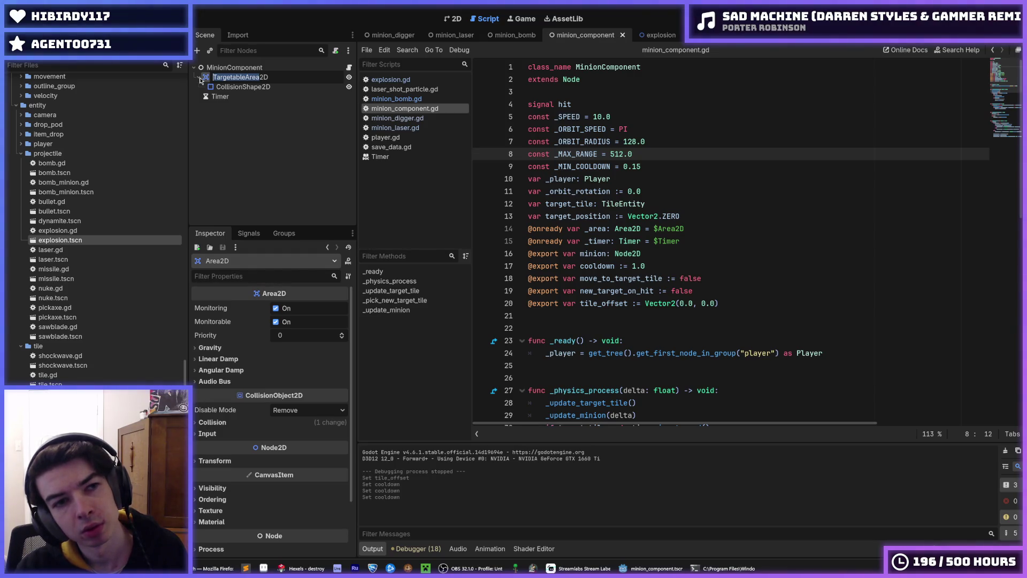
key("Right")
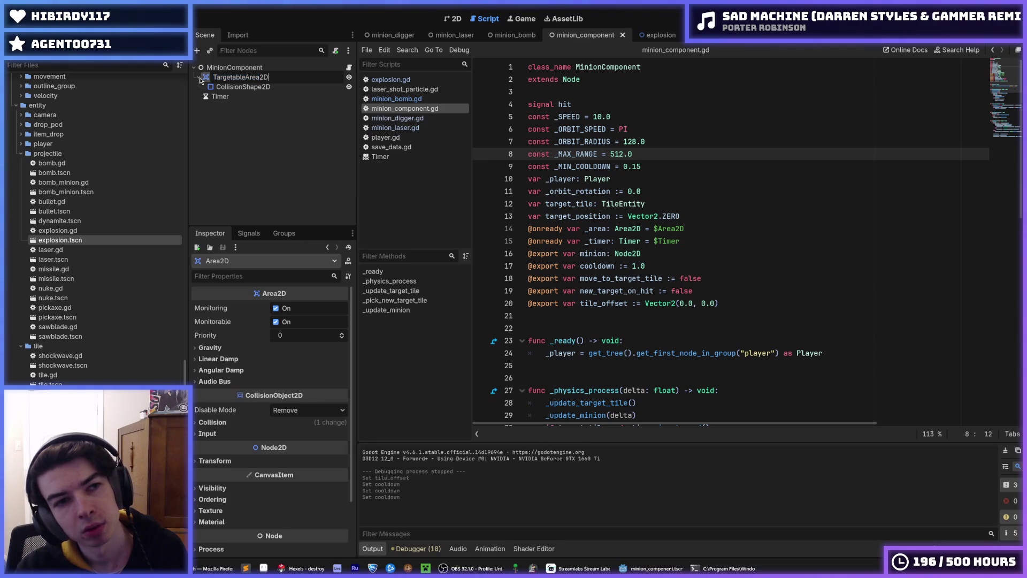
key("Delete")
key("Delete")
key("Return")
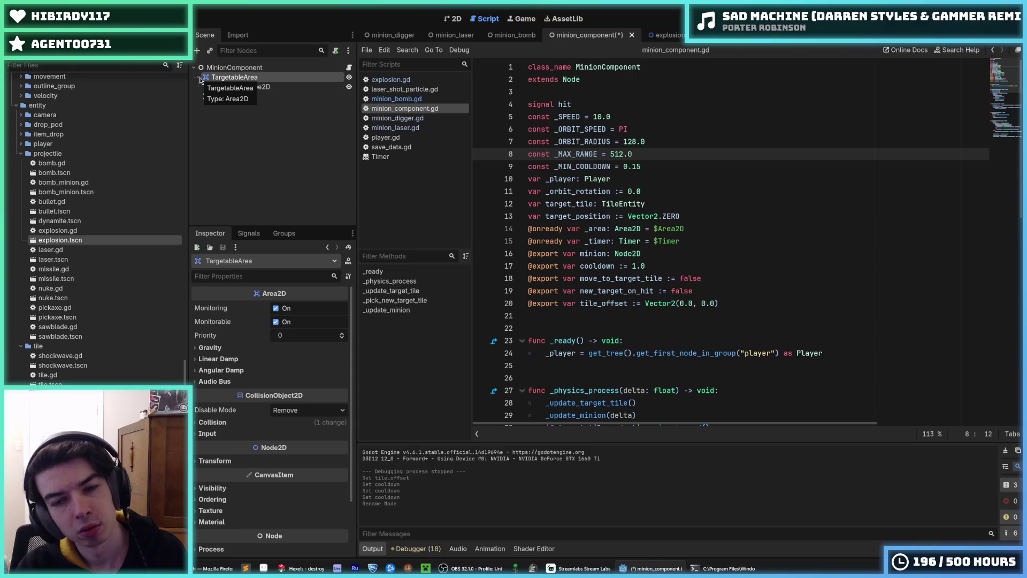
left_click(257, 87)
Rename every _area occurrence in minion_component.gd to _targetable_area.
left_click(252, 78)
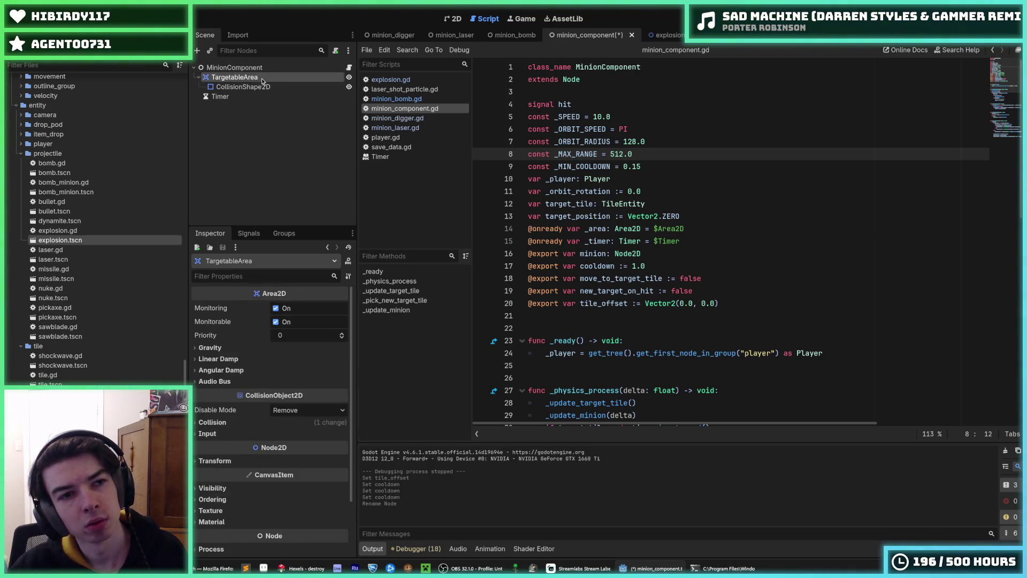
left_click(251, 86)
left_click(241, 78)
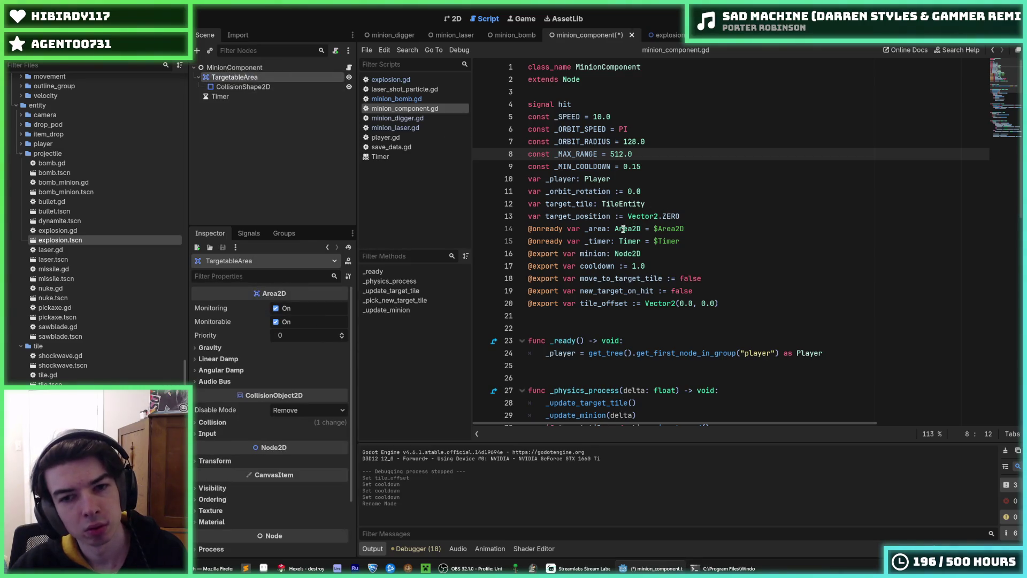
double_click(591, 229)
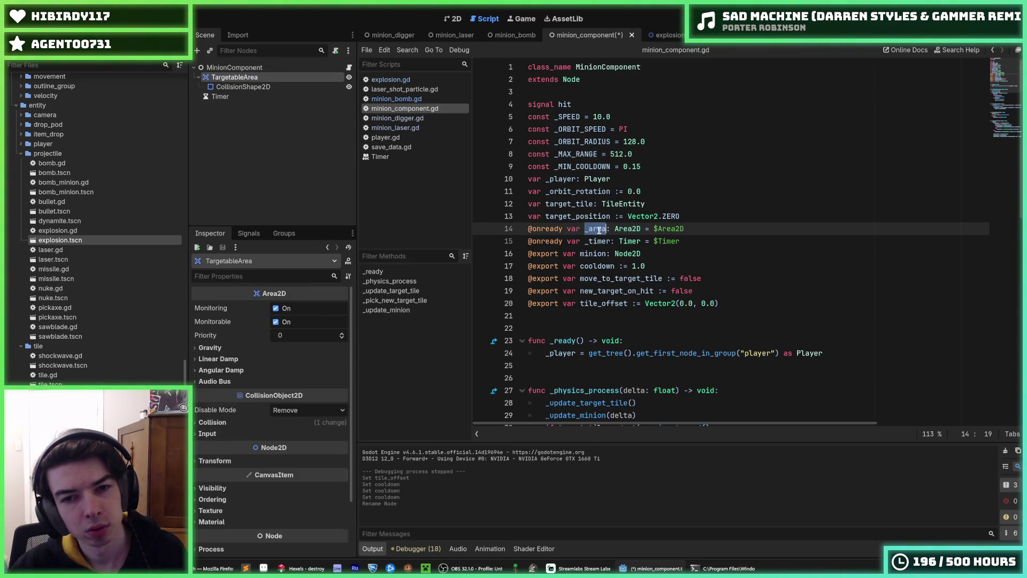
scroll(615, 195, "down", 4)
scroll(614, 194, "down", 8)
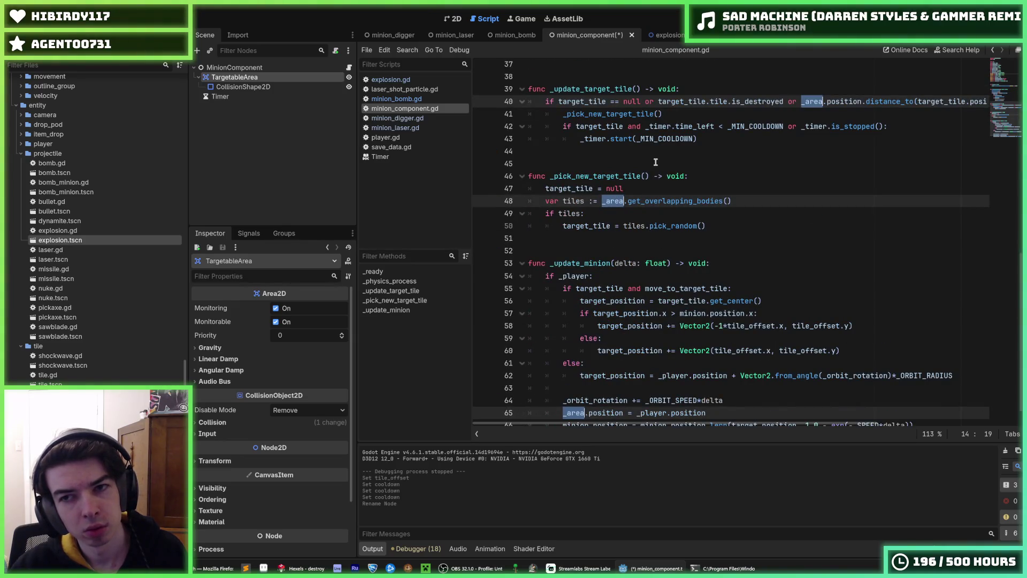
key("Left")
type("targetable")
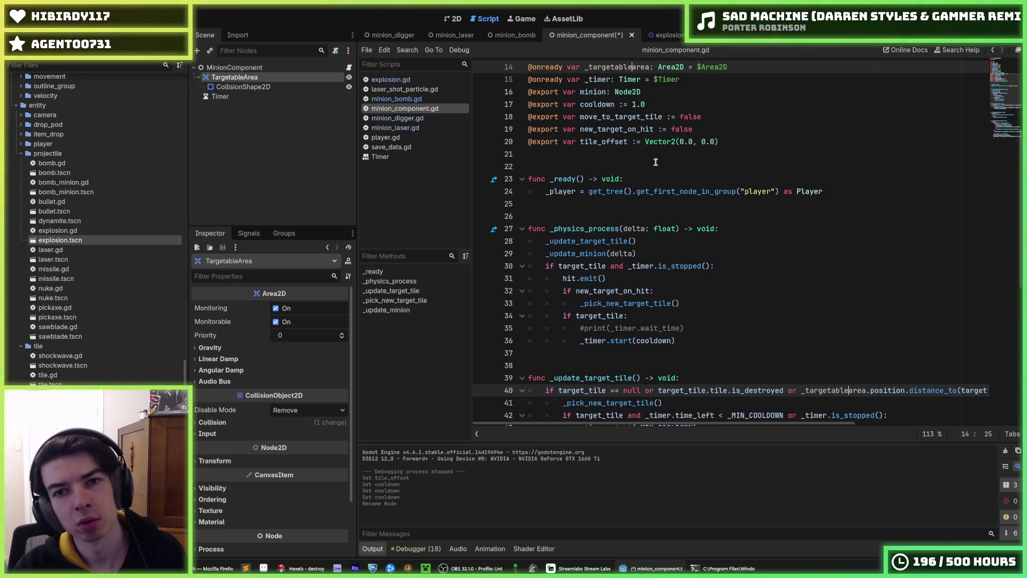
type("_")
scroll(729, 255, "down", 1)
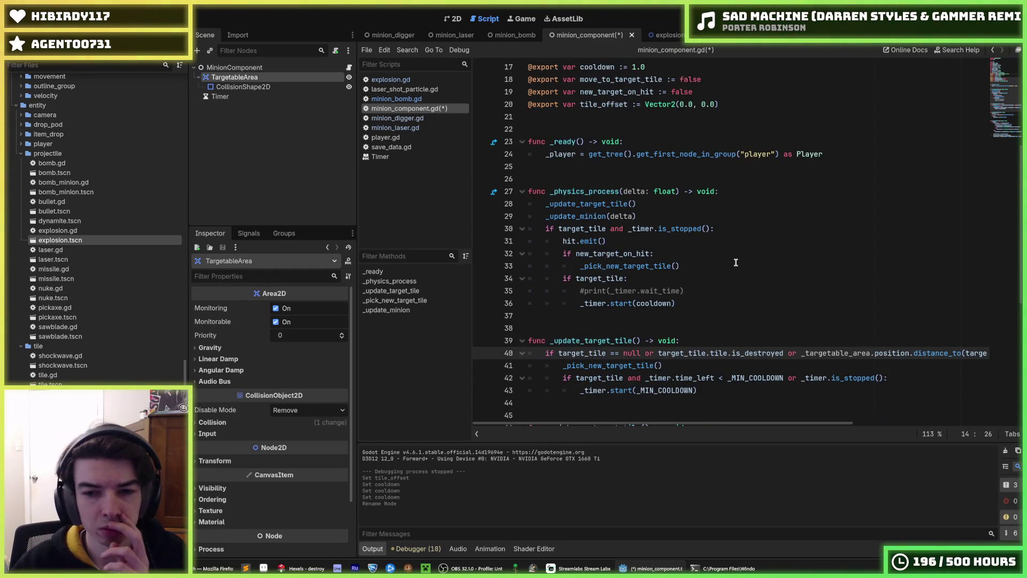
left_click(722, 241)
scroll(722, 240, "up", 5)
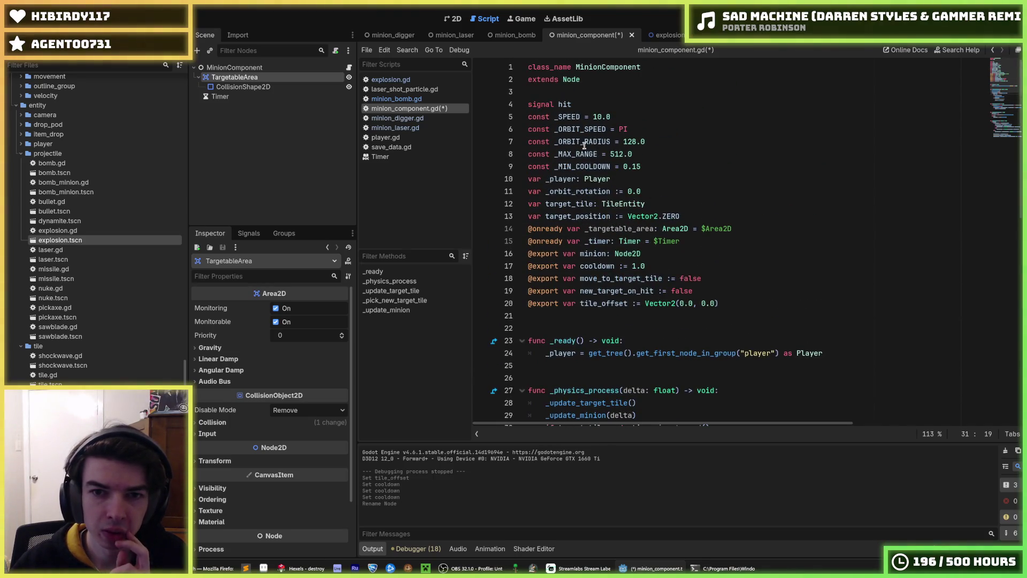
left_click(574, 153)
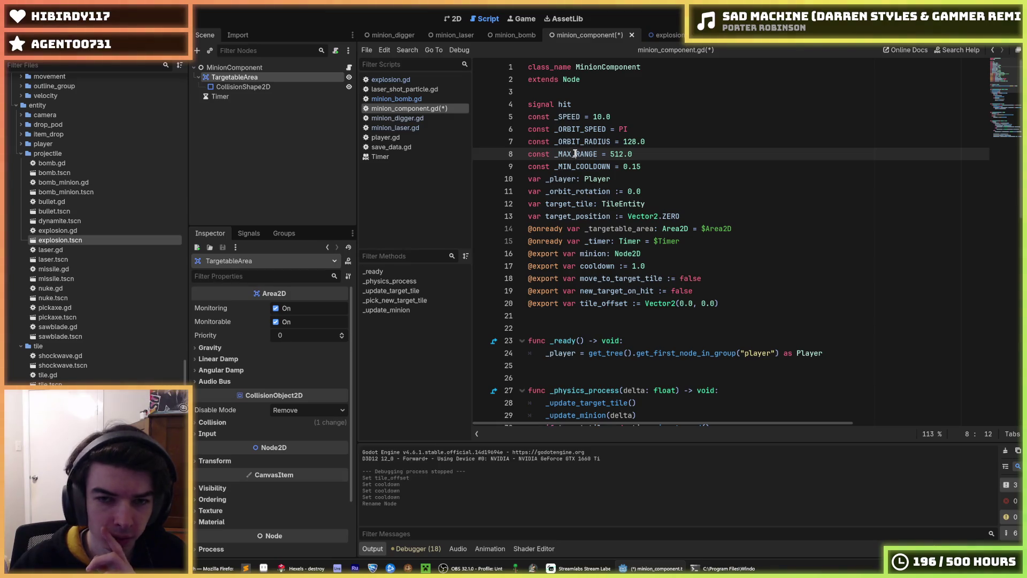
Change the node path on line 14 from $Area2D to $TargetableArea and save.
left_click(615, 229)
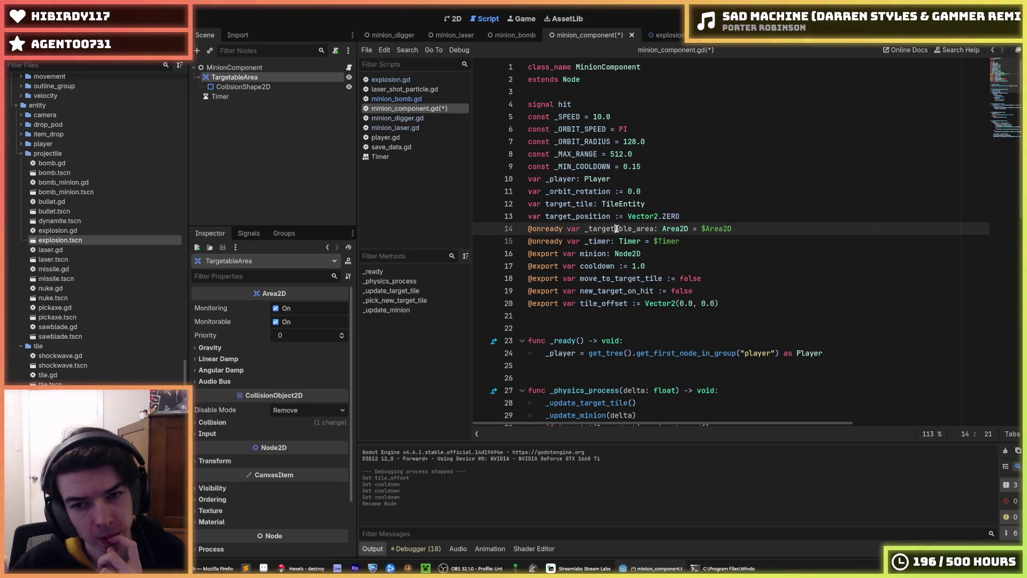
double_click(615, 229)
double_click(679, 228)
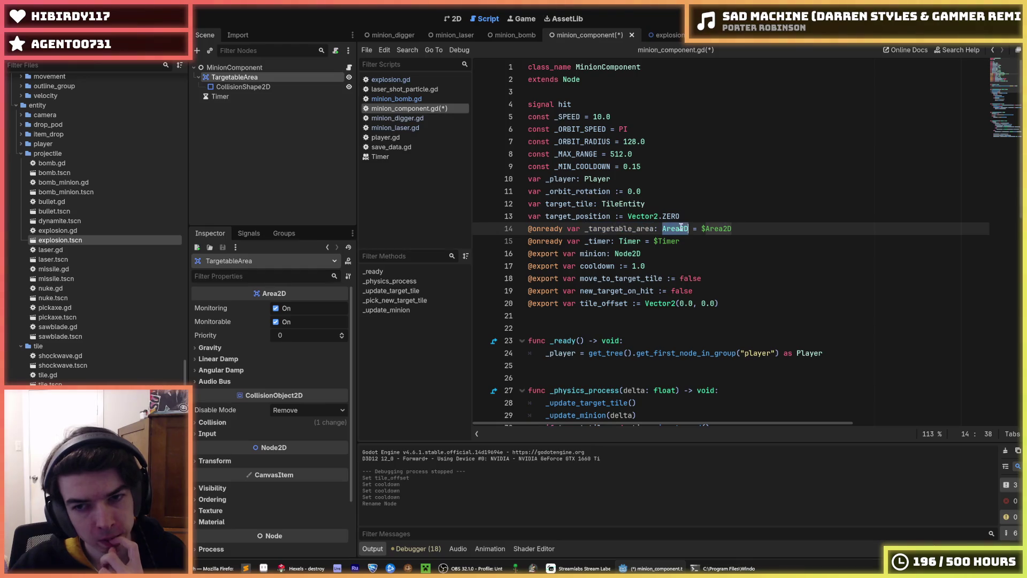
double_click(712, 229)
left_click(707, 229)
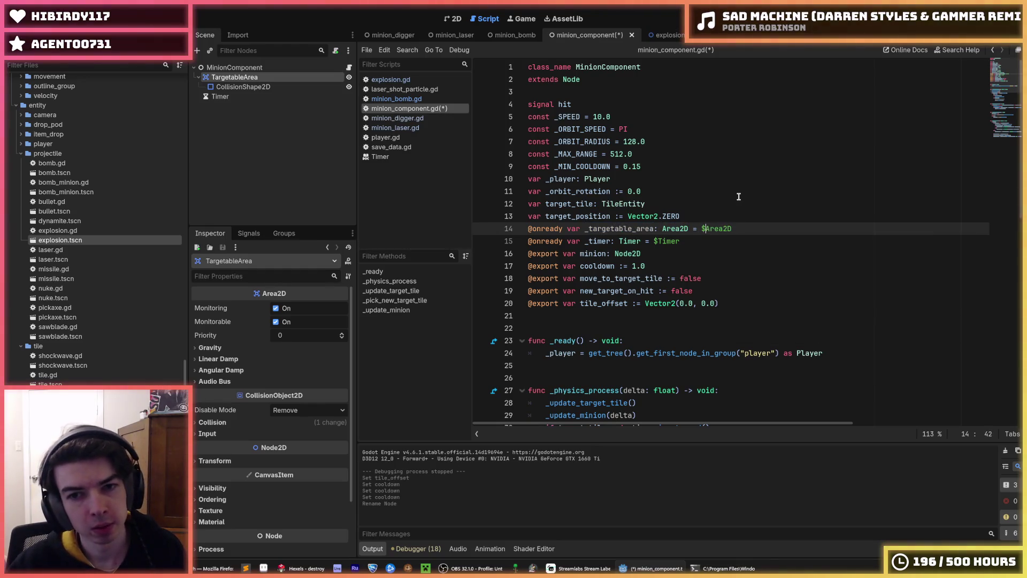
type("Targetable")
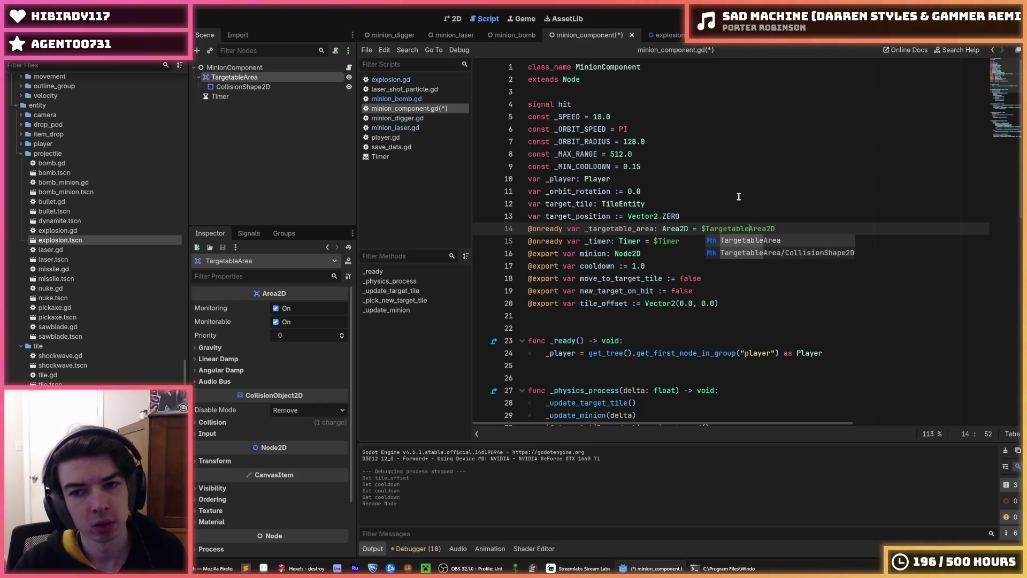
key("Delete")
key("Delete")
key("Delete")
type("Area")
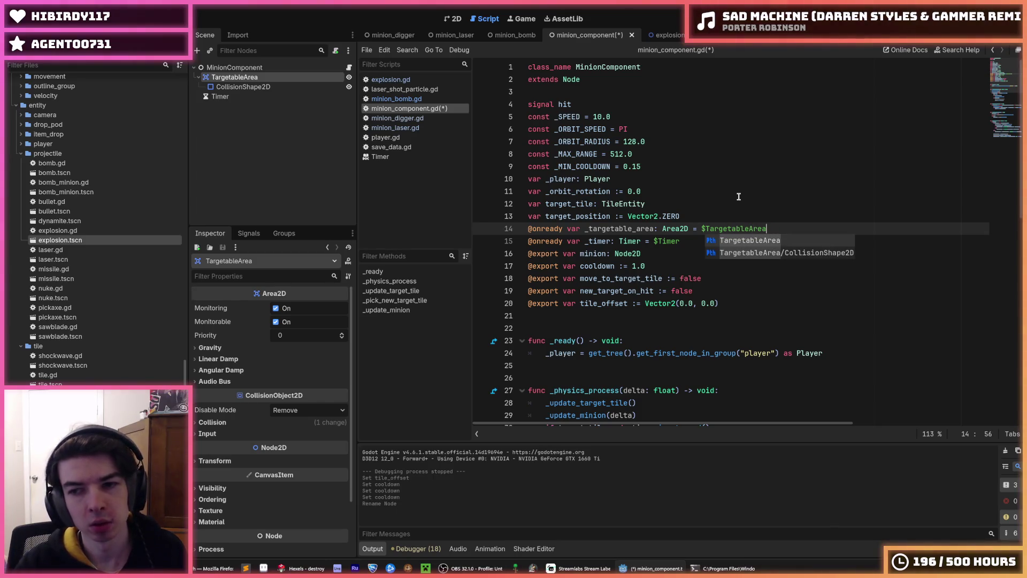
key("ctrl+s")
Check the remaining _targetable_area uses down to line 65 and save.
scroll(731, 209, "down", 3)
left_click(730, 191)
scroll(749, 241, "down", 5)
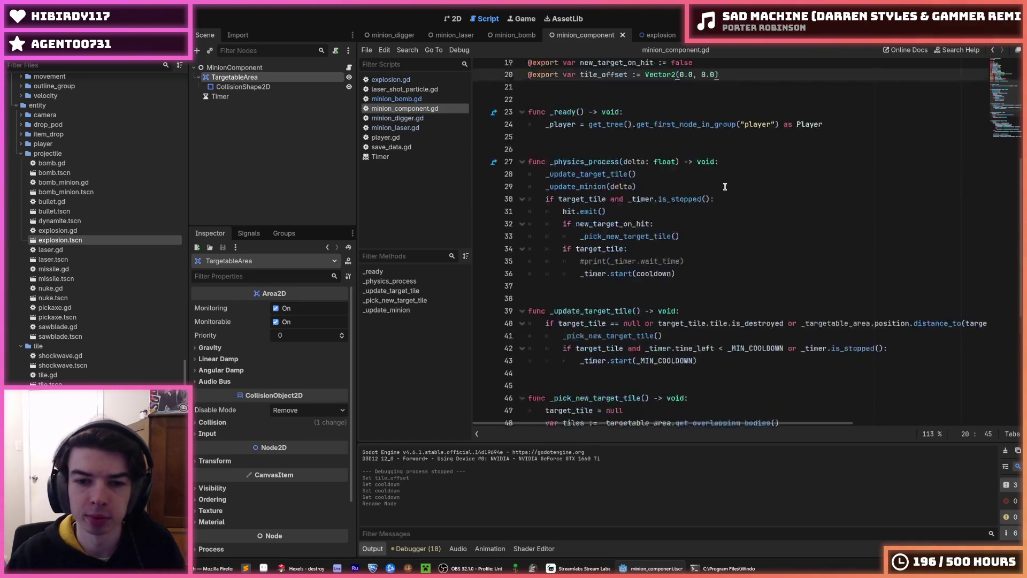
double_click(823, 254)
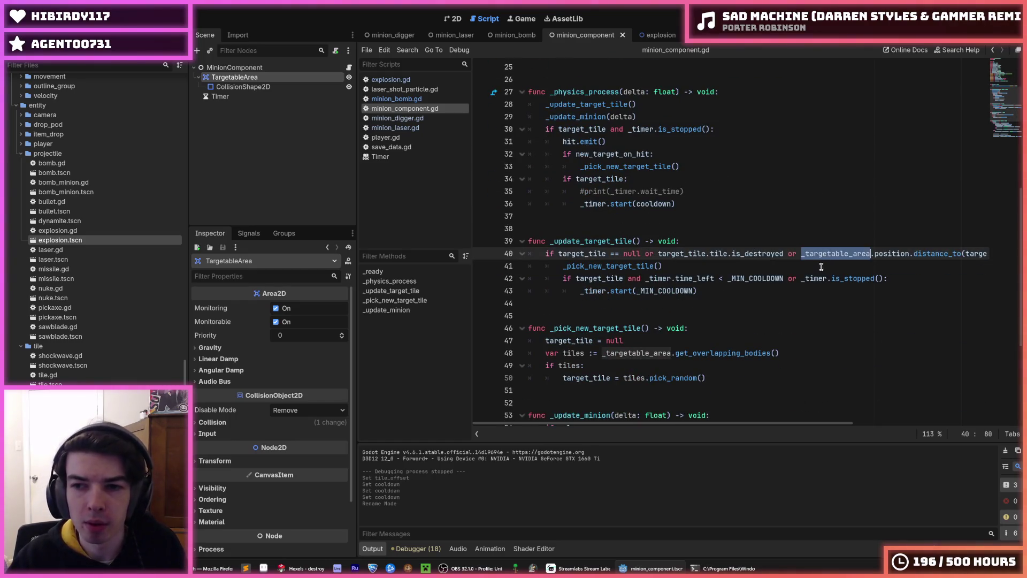
scroll(693, 427, "right", 5)
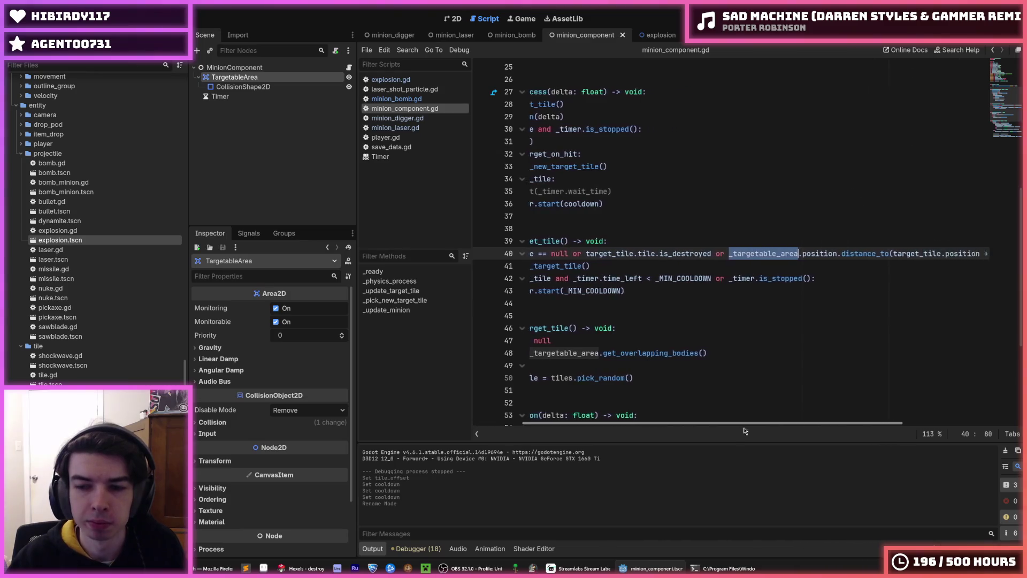
scroll(693, 426, "left", 5)
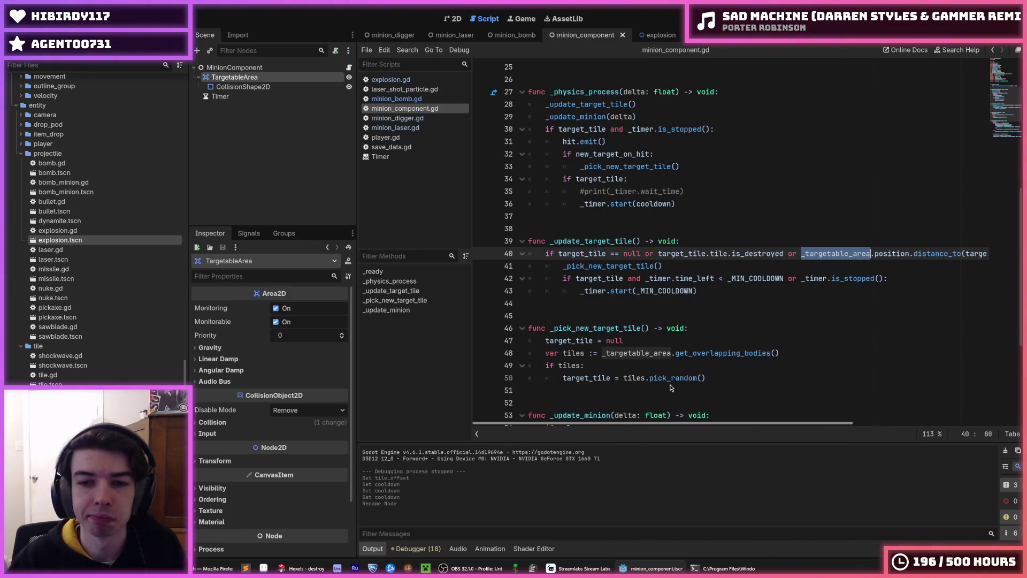
scroll(690, 389, "right", 3)
scroll(596, 390, "down", 5)
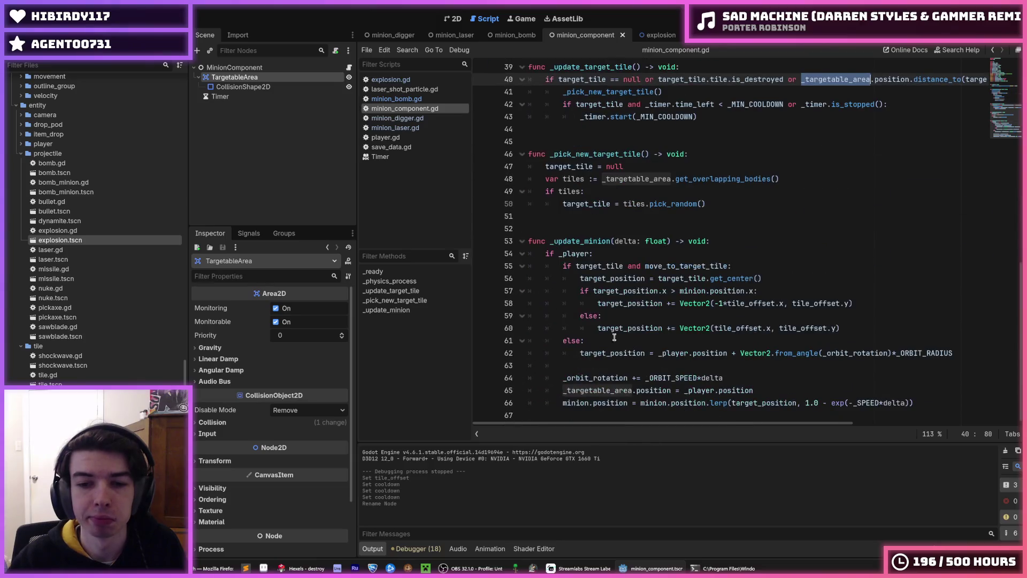
left_click(633, 329)
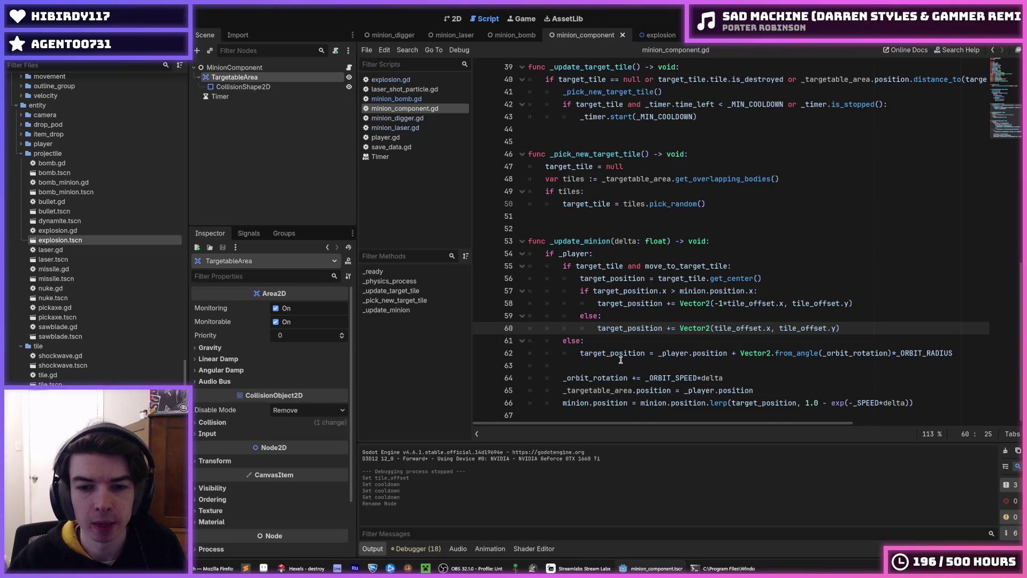
double_click(591, 391)
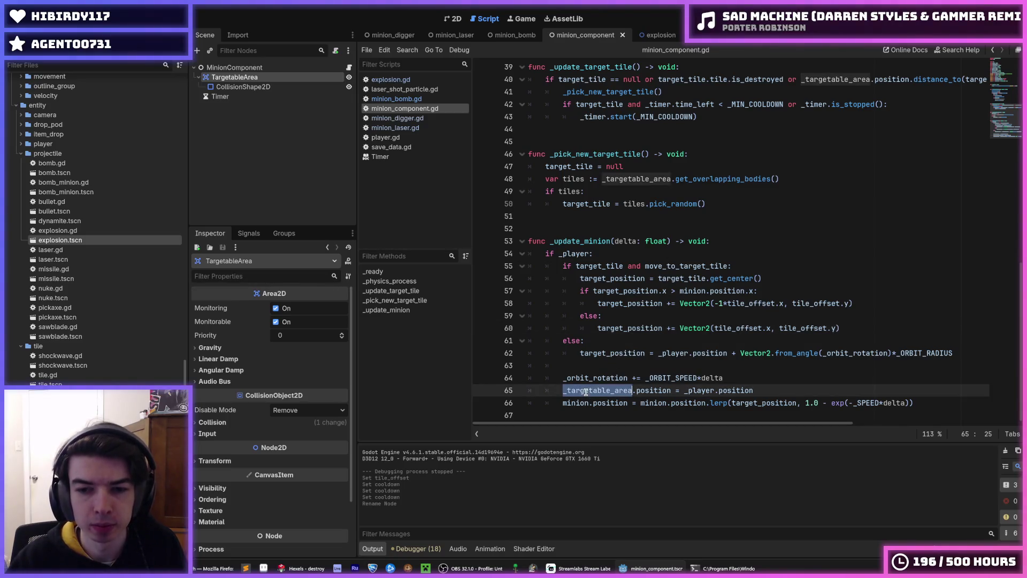
left_click(610, 378)
key("ctrl+s")
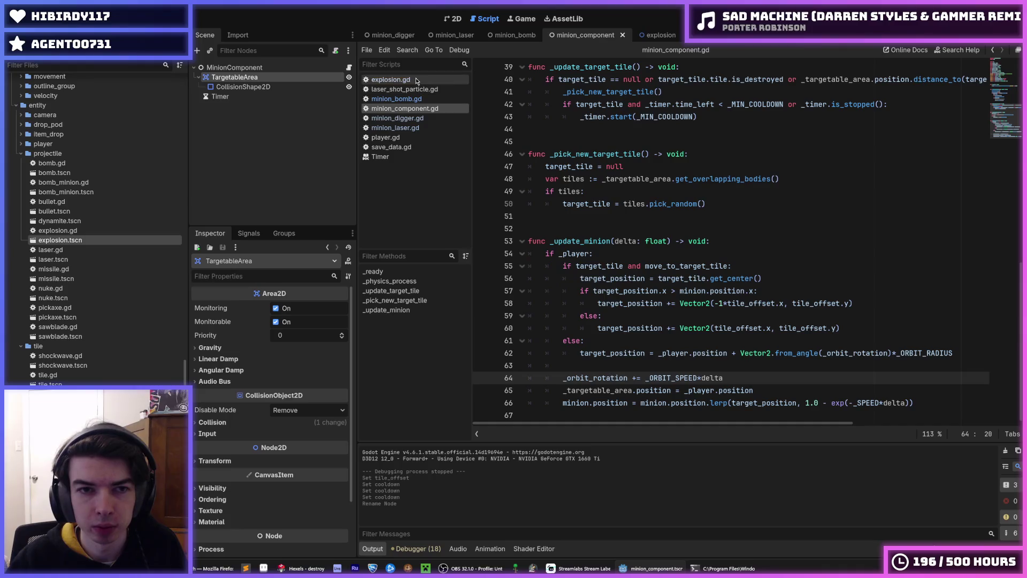
In minion_digger.gd, change _player to player on line 23's flip_h statement and save.
left_click(402, 118)
scroll(599, 203, "down", 8)
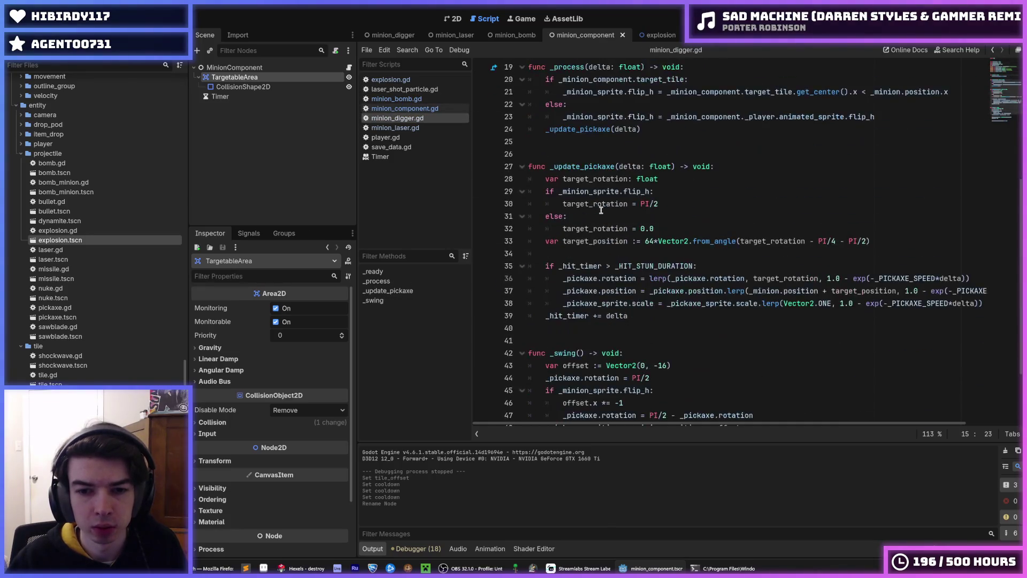
left_click(579, 229)
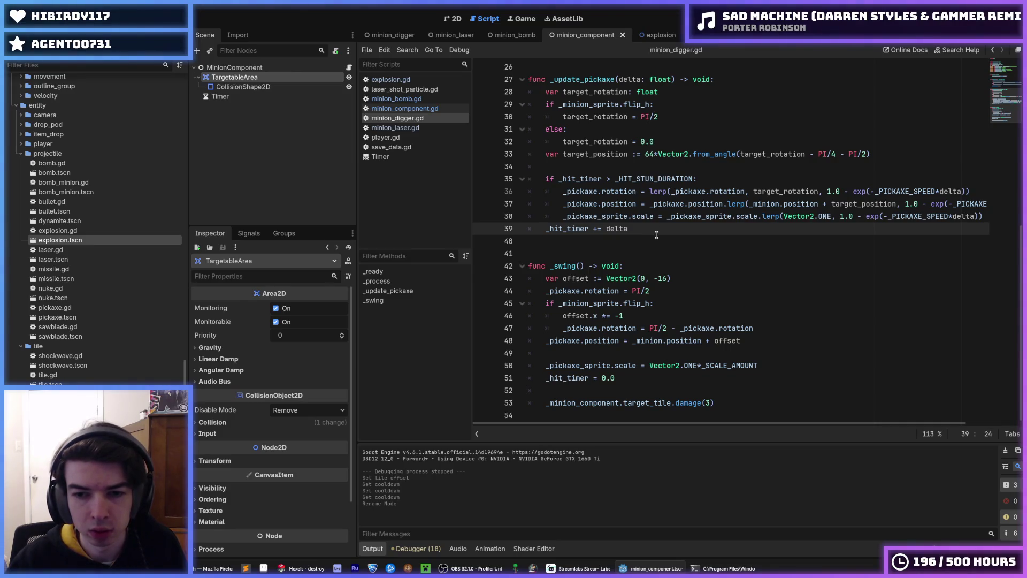
scroll(656, 235, "up", 8)
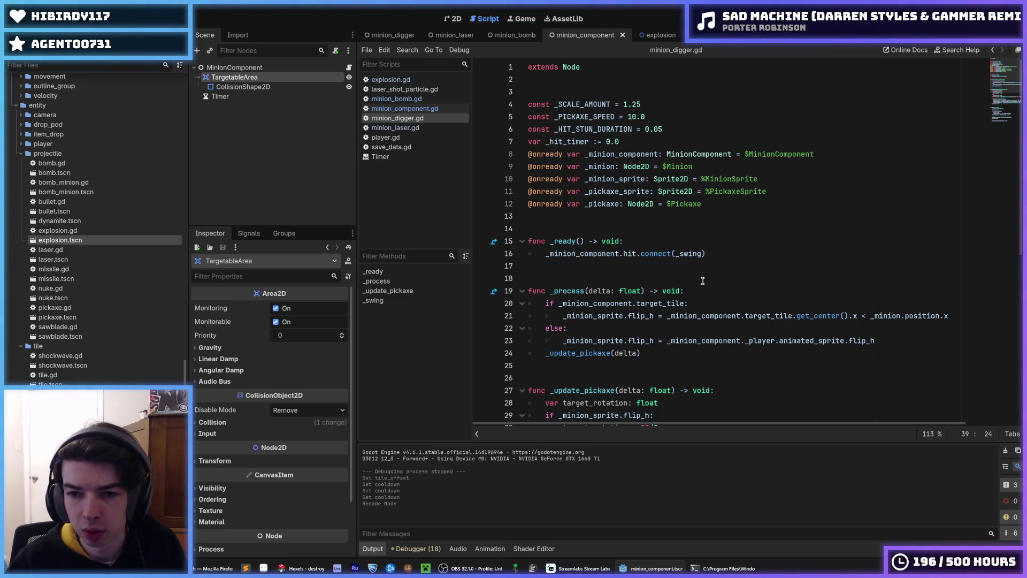
double_click(765, 341)
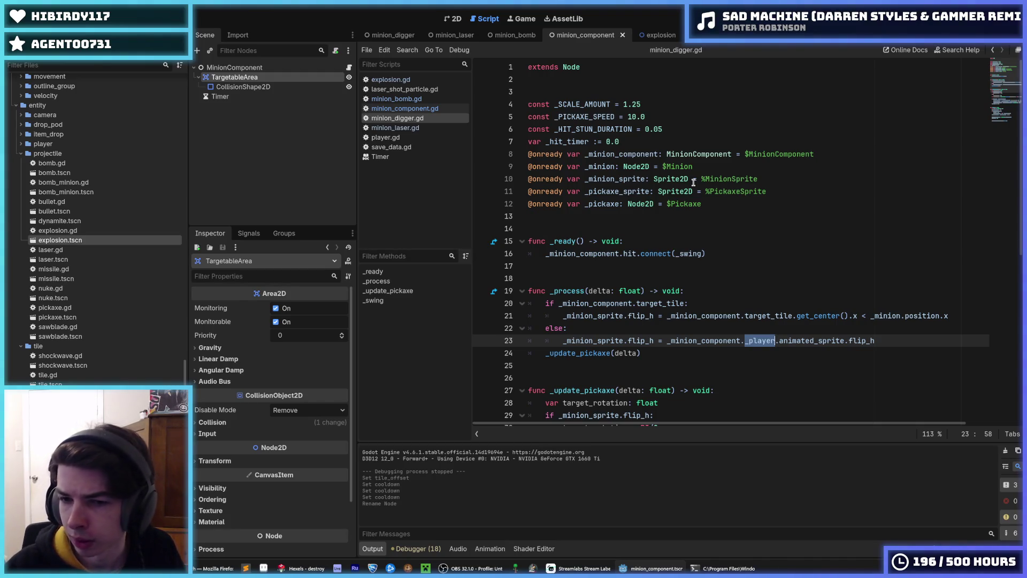
type("player")
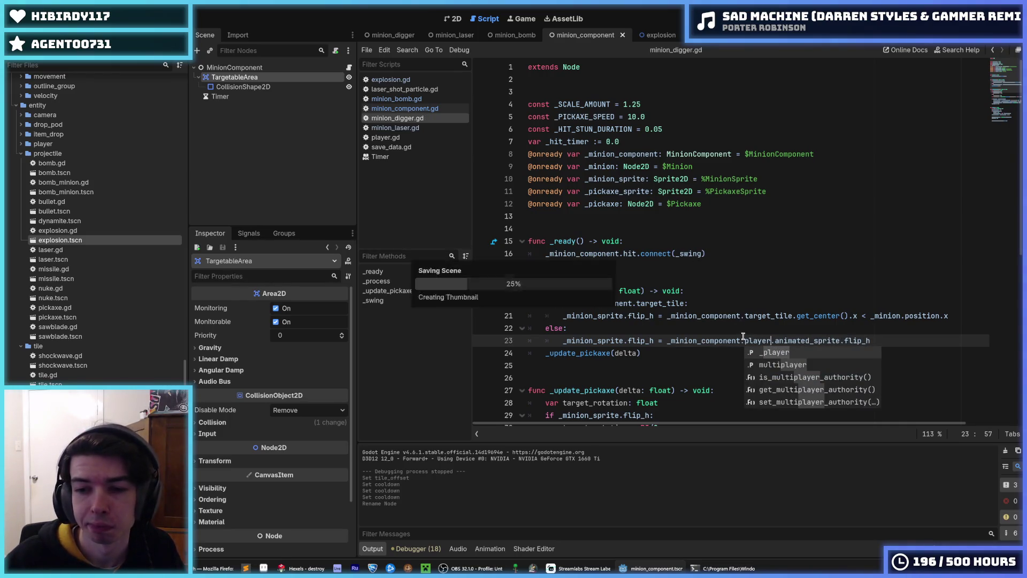
double_click(755, 341)
scroll(755, 341, "down", 4)
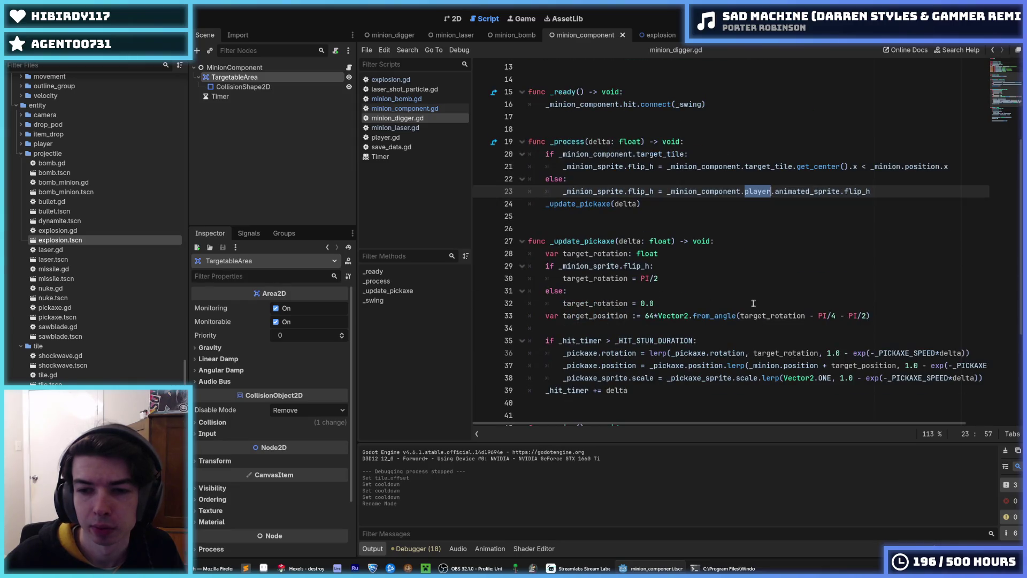
key("ctrl+s")
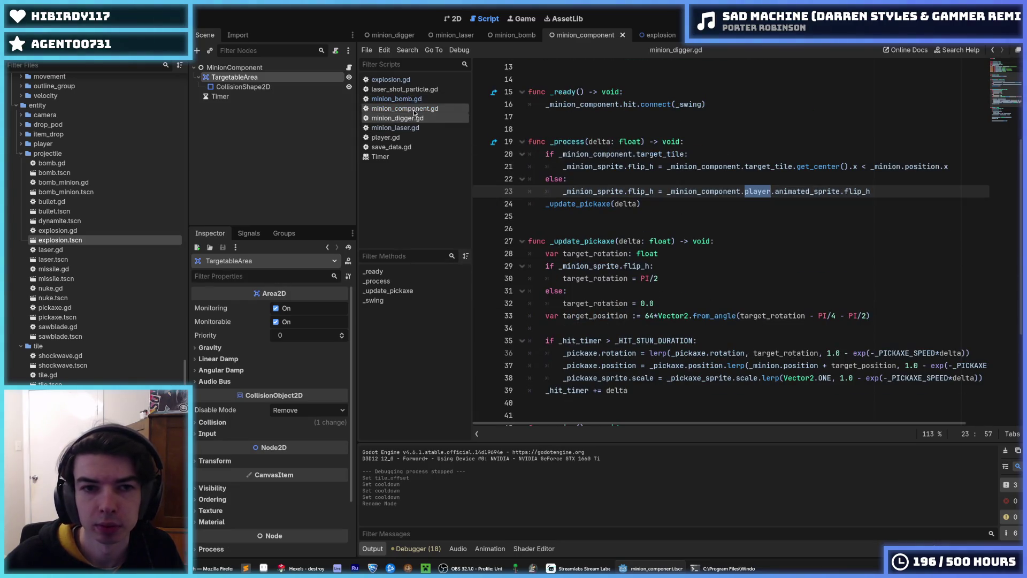
Rename _player to player throughout minion_component.gd using Rename Symbol.
key("ctrl+shift+comma")
scroll(634, 202, "up", 10)
scroll(634, 202, "up", 4)
double_click(560, 353)
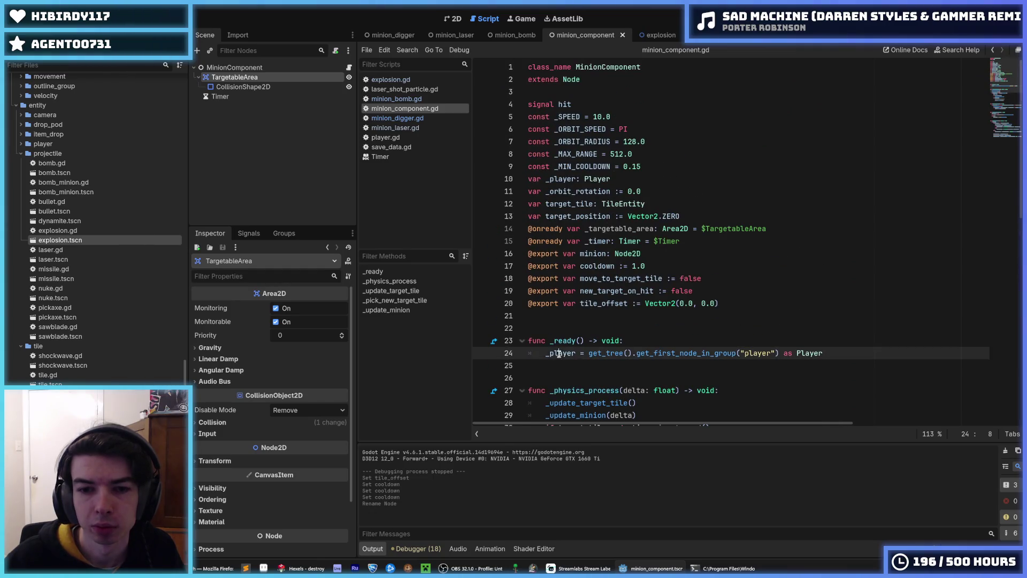
double_click(561, 178)
scroll(565, 176, "down", 12)
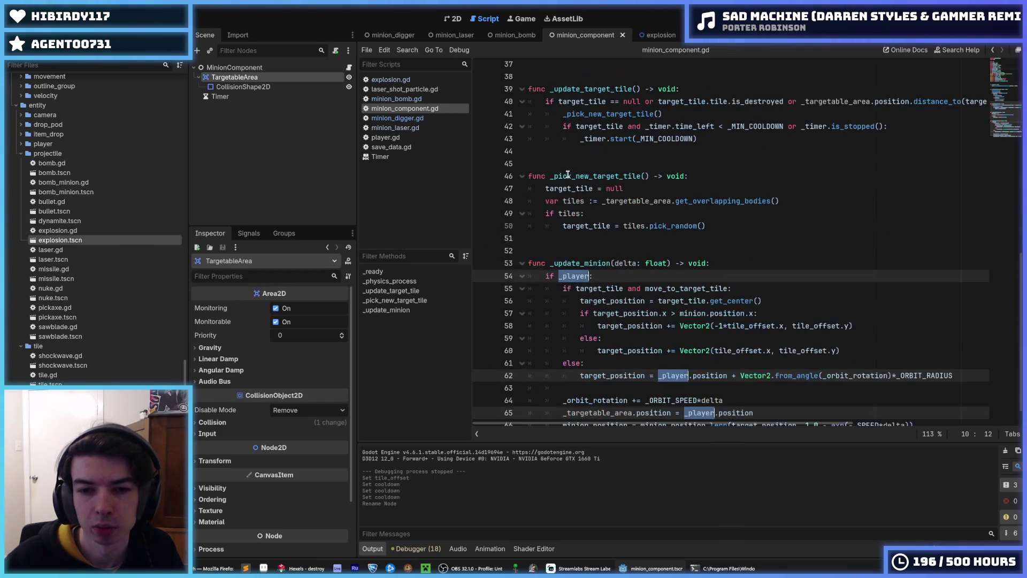
key("ctrl+z")
scroll(706, 244, "down", 8)
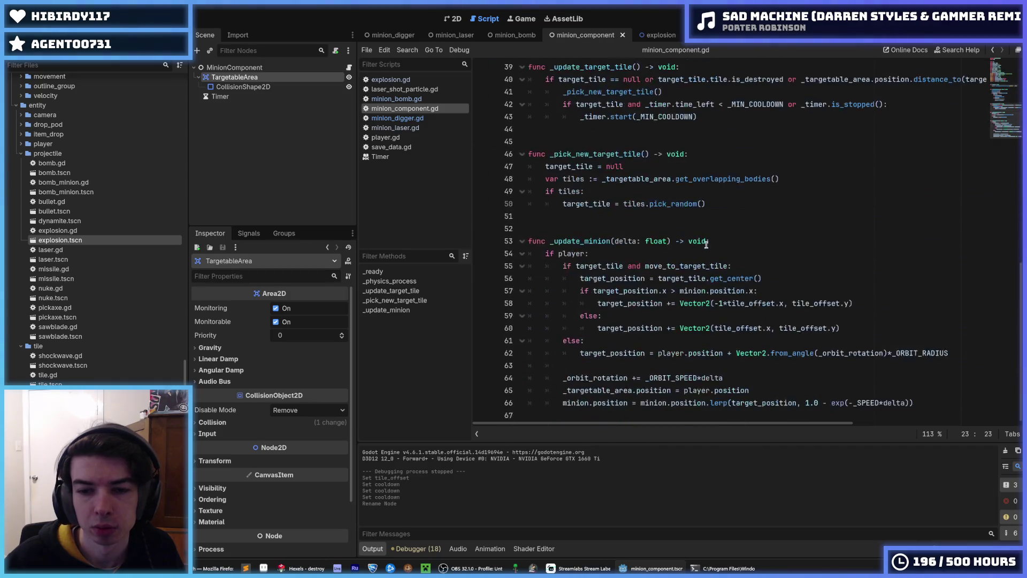
Step through the digger, explosion, bomb and component scripts, ending on minion_laser.gd.
left_click(423, 118)
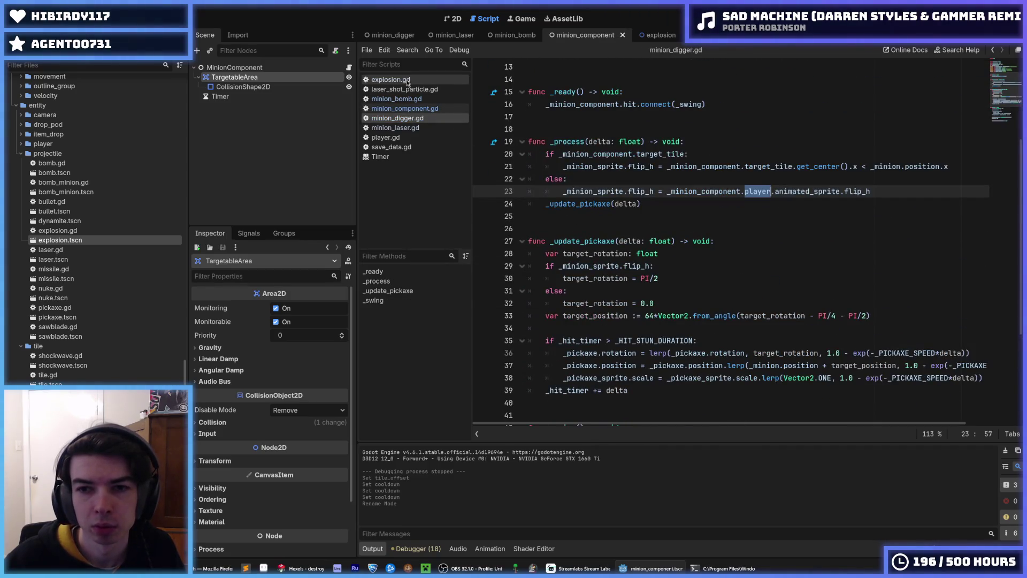
left_click(409, 80)
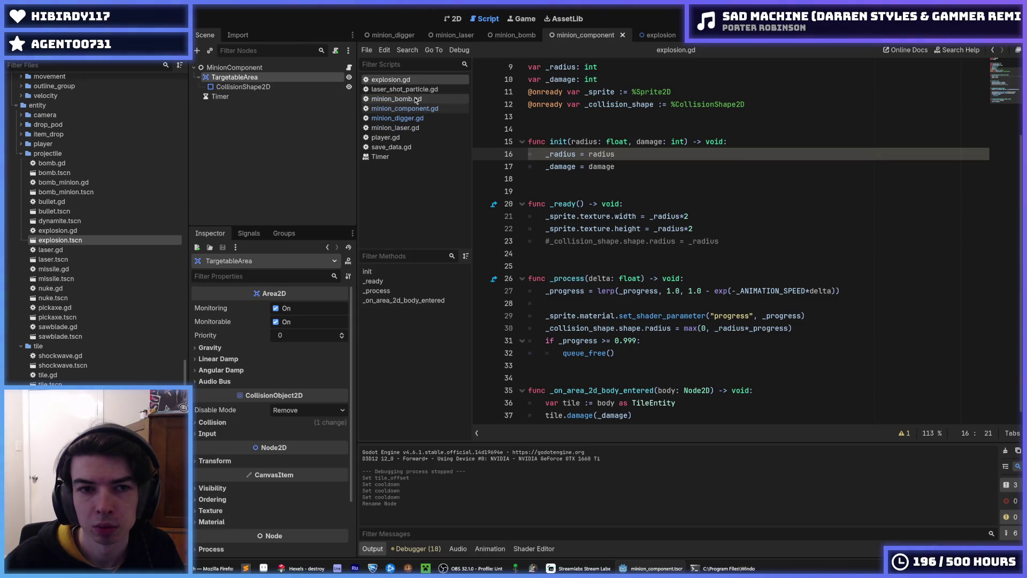
left_click(416, 100)
left_click(415, 110)
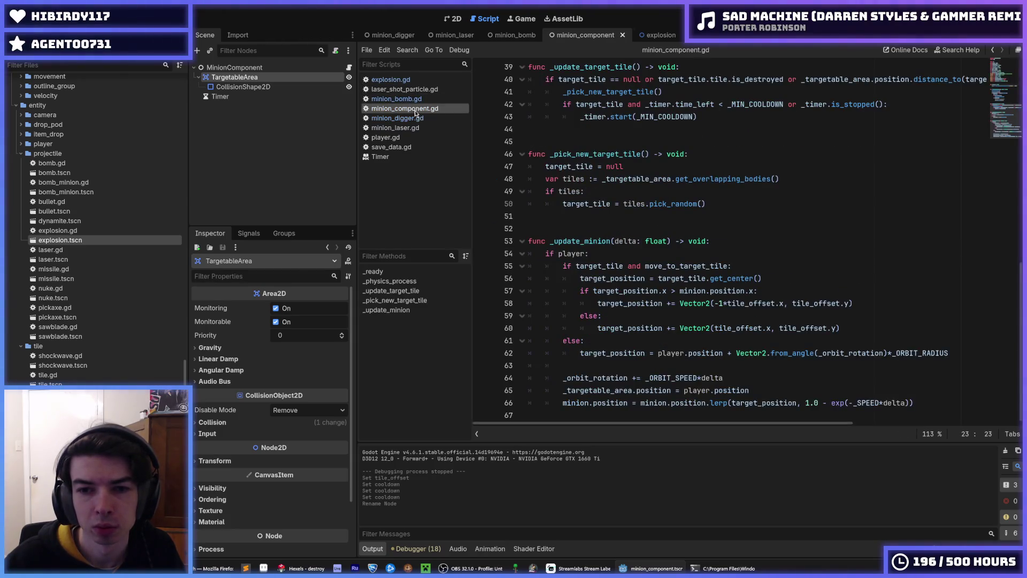
left_click(416, 118)
left_click(417, 129)
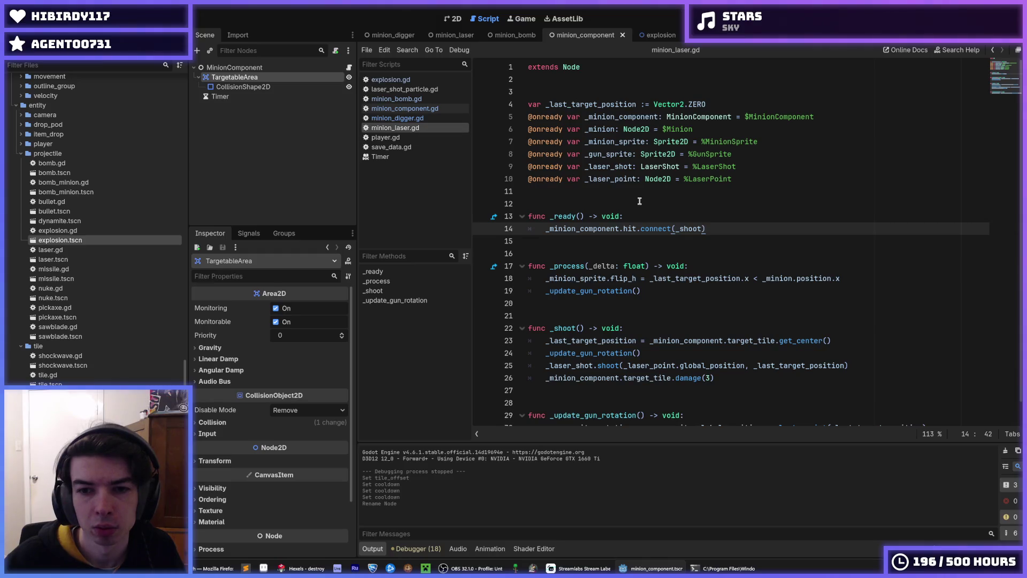
Close the connect documentation popup and change _player to player on line 18 of minion_bomb.gd.
scroll(639, 201, "down", 2)
mouse_move(640, 206)
left_click(632, 244)
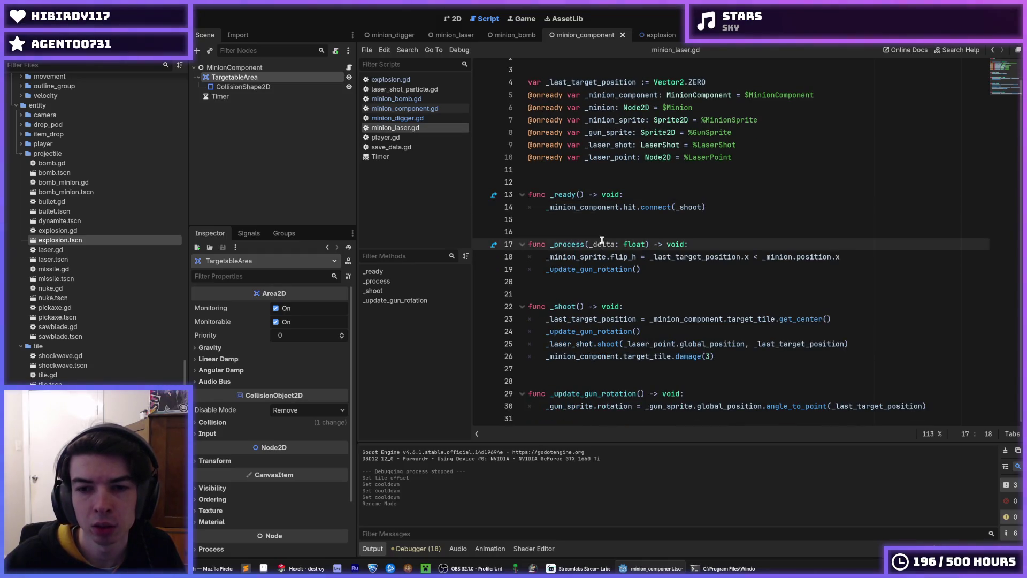
left_click(590, 225)
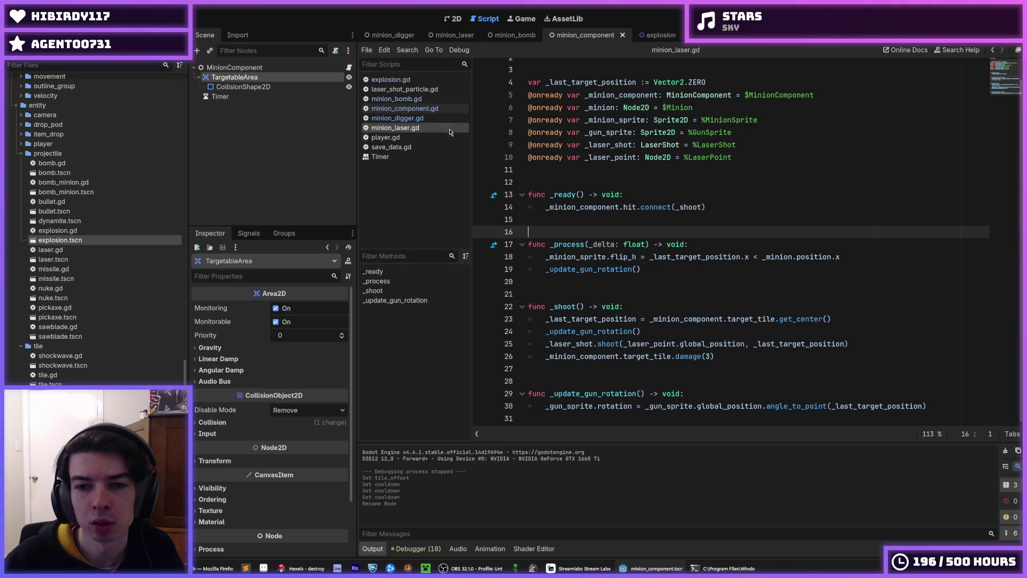
left_click(412, 118)
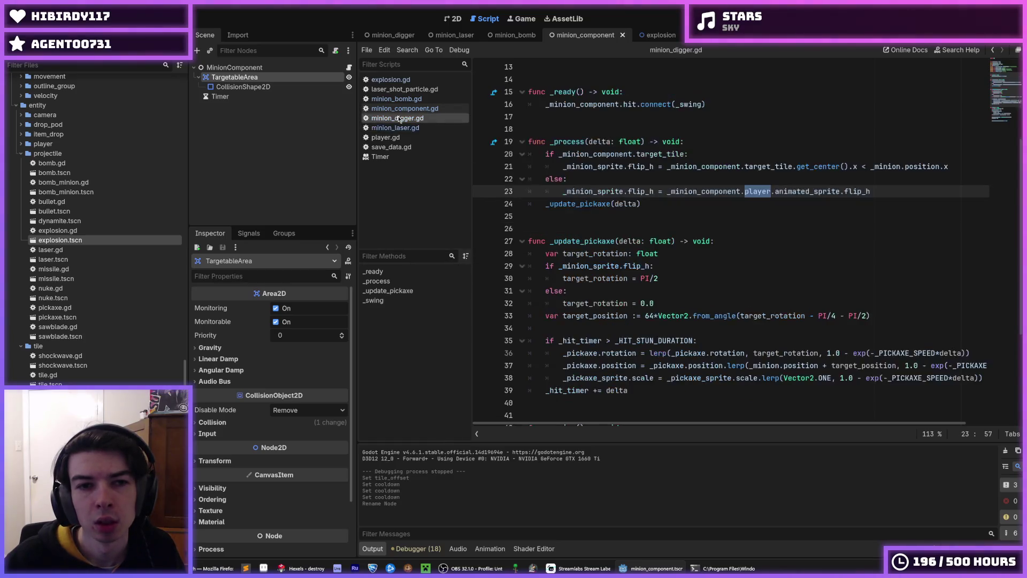
left_click(421, 100)
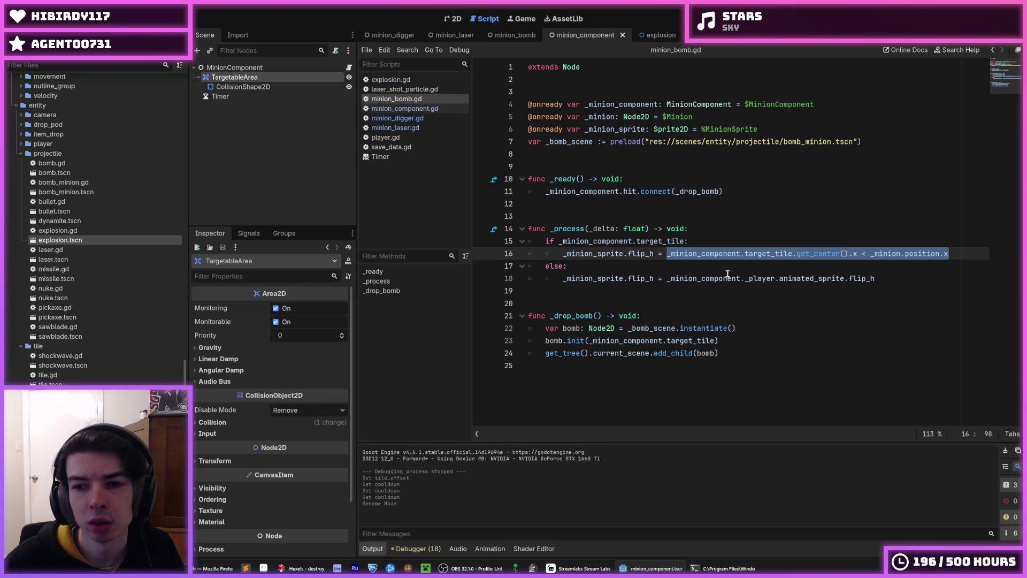
double_click(748, 278)
type("player")
left_click(715, 242)
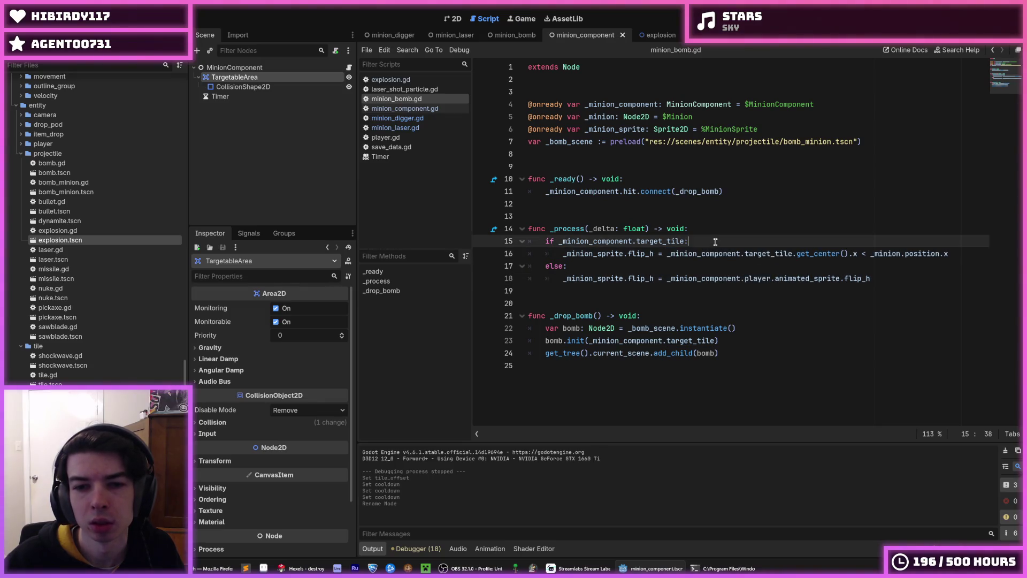
Flip back and forth between minion_digger.gd and minion_bomb.gd to compare their code.
left_click(411, 119)
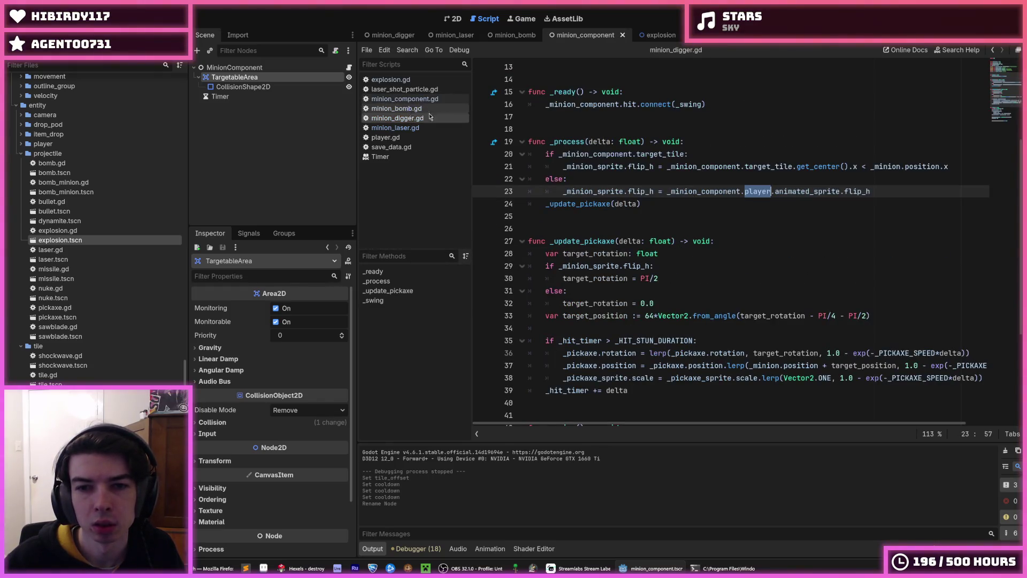
left_click(662, 141)
scroll(652, 145, "up", 2)
left_click(397, 108)
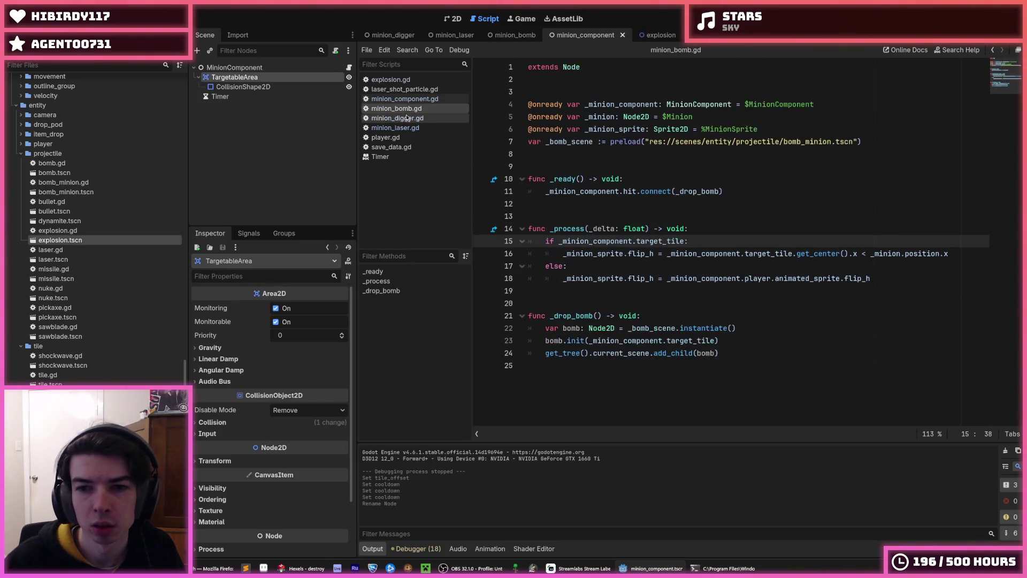
left_click(401, 118)
left_click(400, 109)
left_click(410, 118)
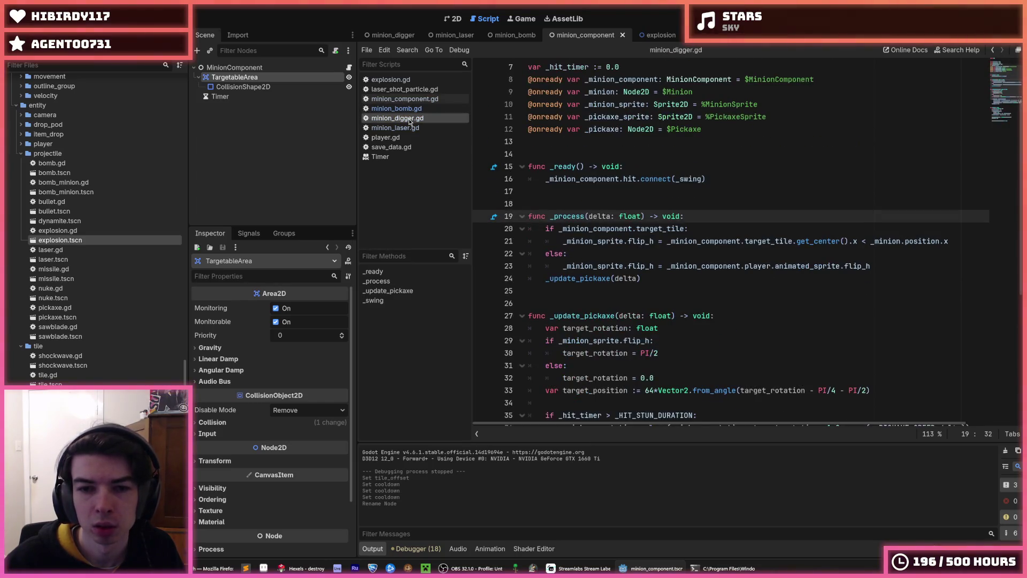
left_click(409, 109)
left_click(410, 119)
left_click(409, 109)
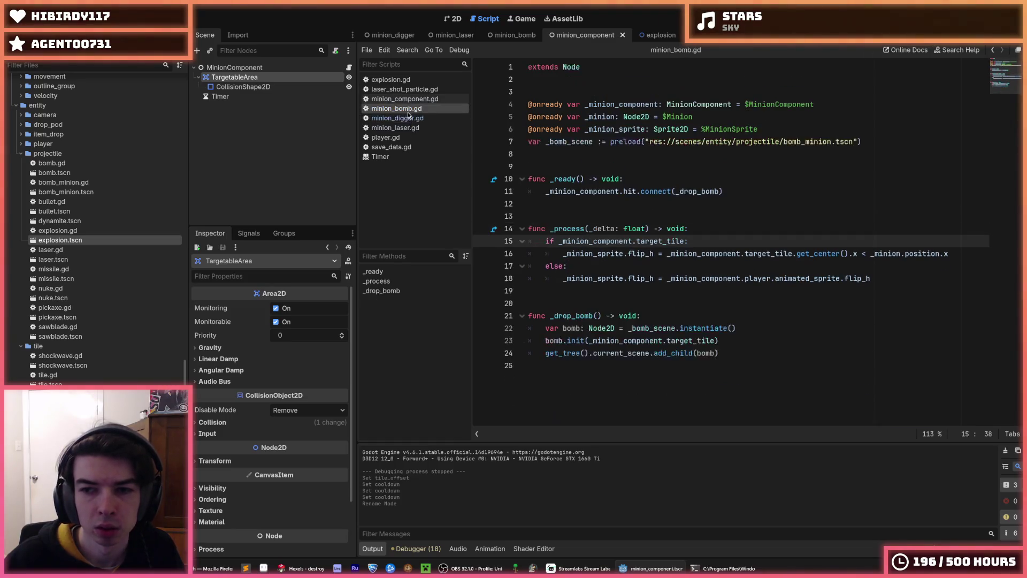
left_click(409, 118)
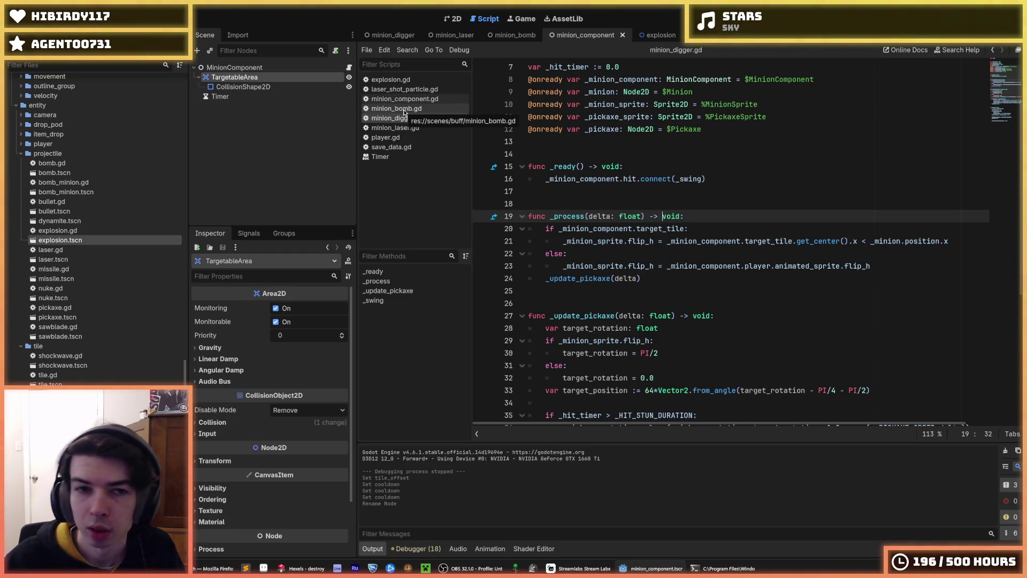
Return to minion_digger.gd and run the game with F5.
left_click(409, 109)
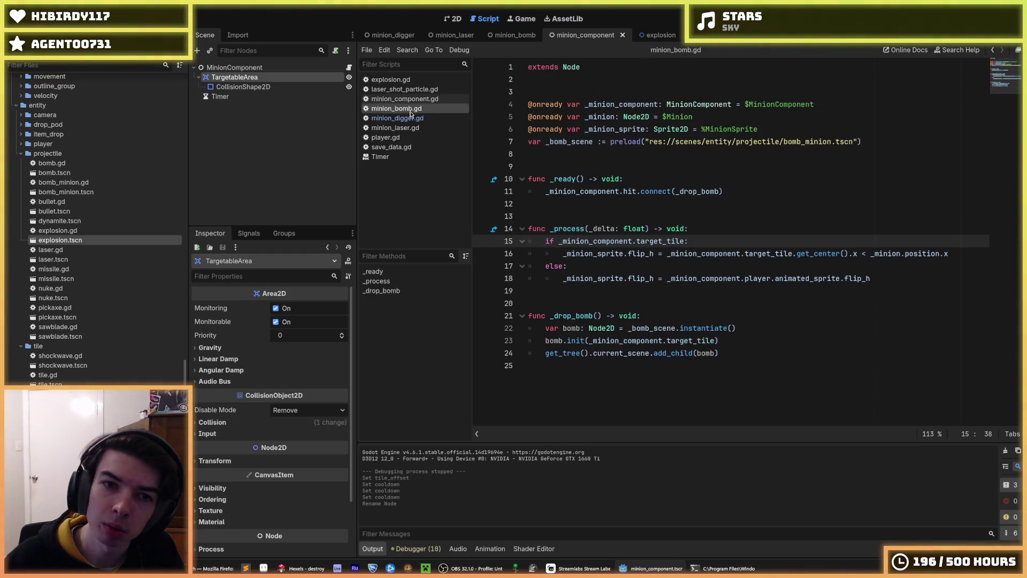
left_click(425, 119)
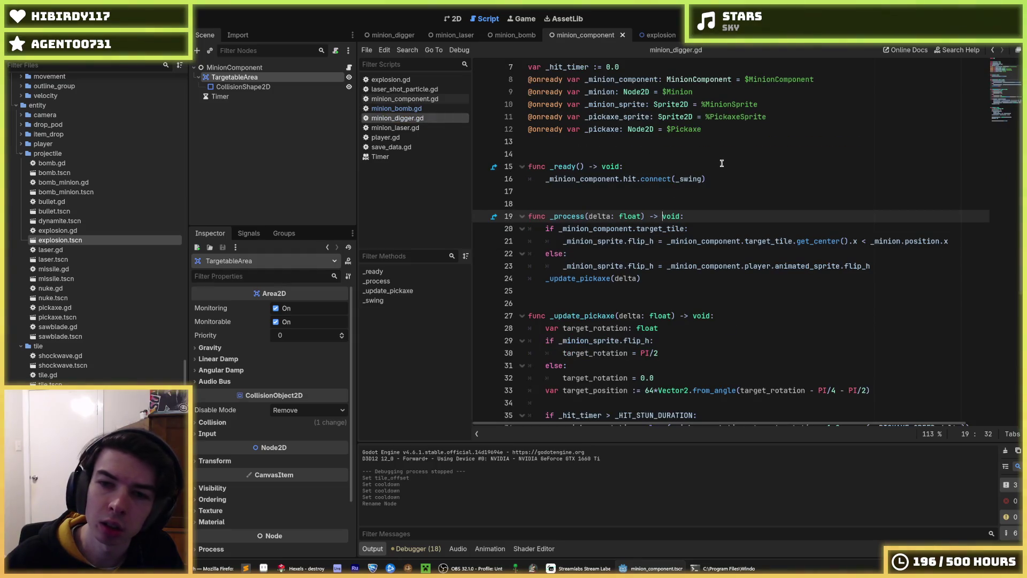
key("F5")
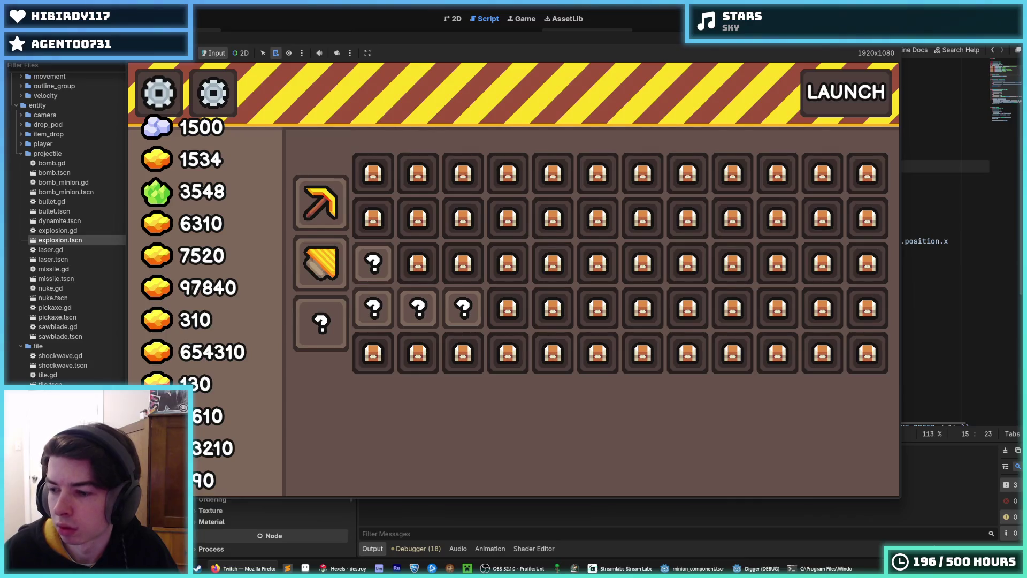
Start a dig run, stop the game, and view the minion_component scene's targeting circle in 2D.
left_click(863, 94)
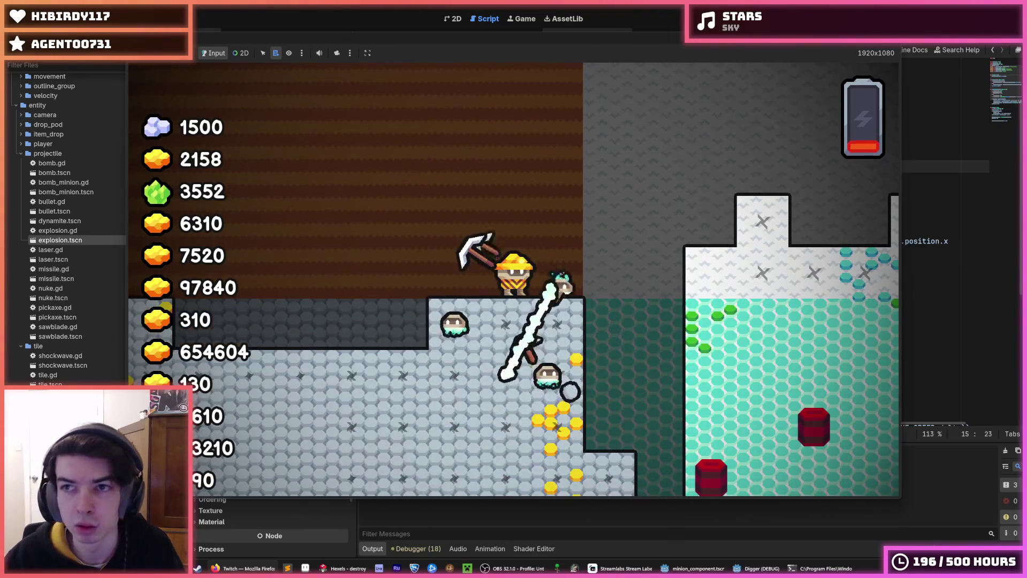
key("F8")
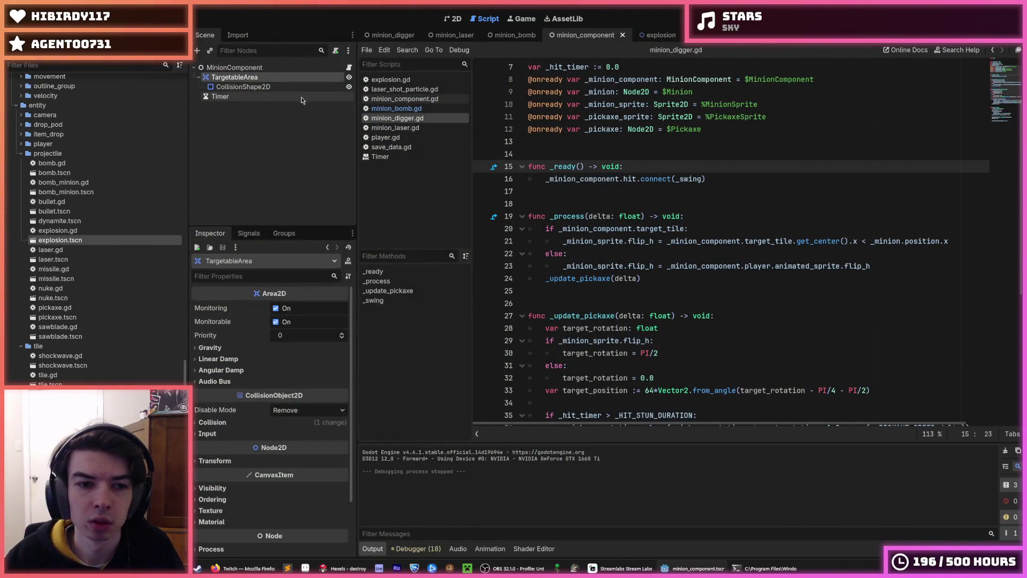
left_click(452, 19)
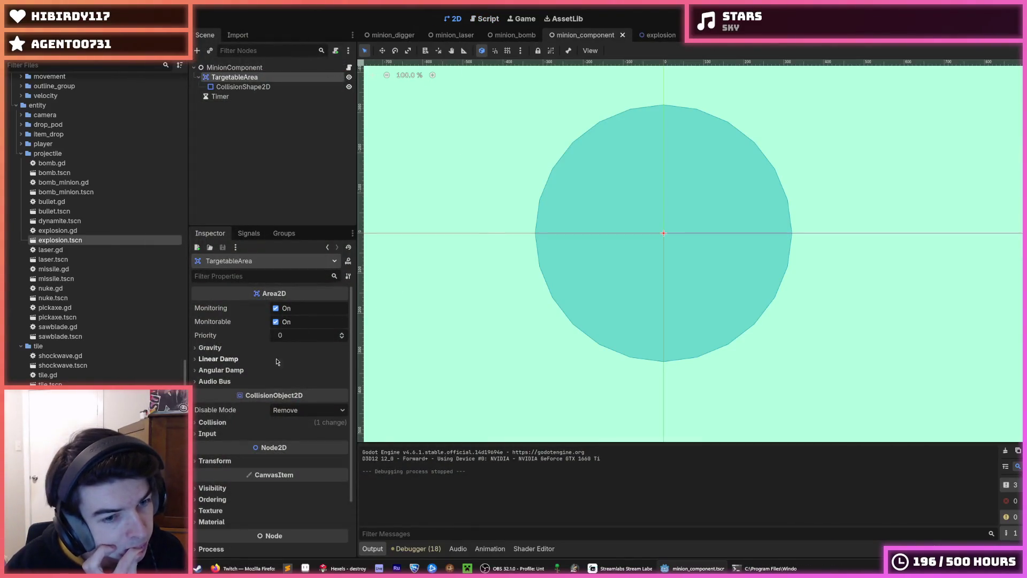
left_click(42, 18)
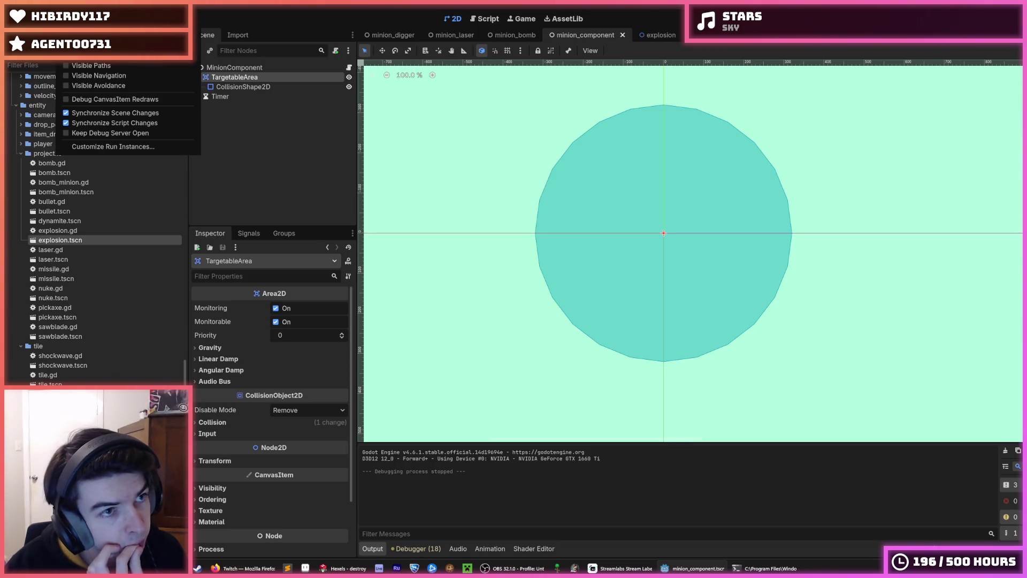
left_click(434, 21)
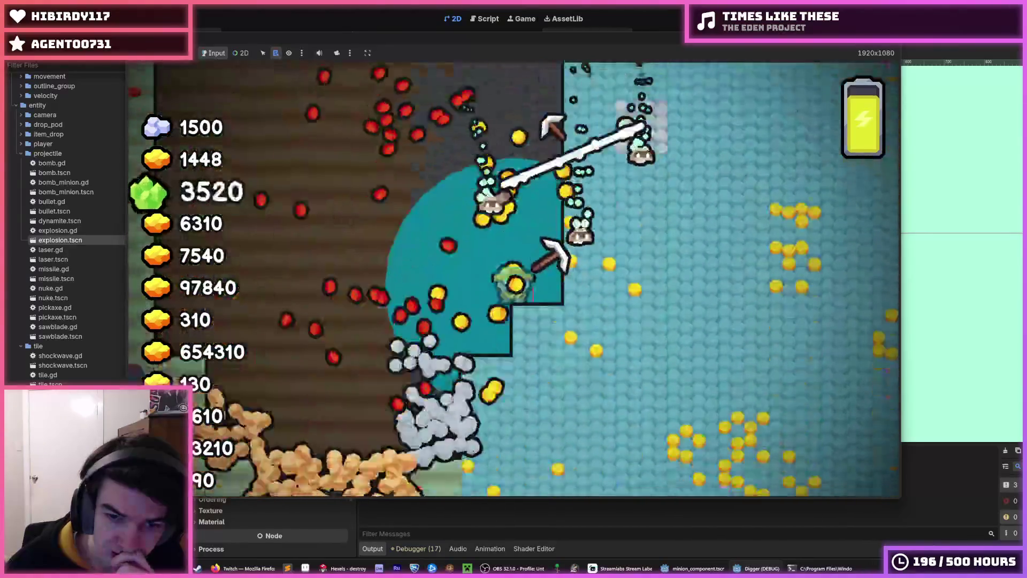
key("F8")
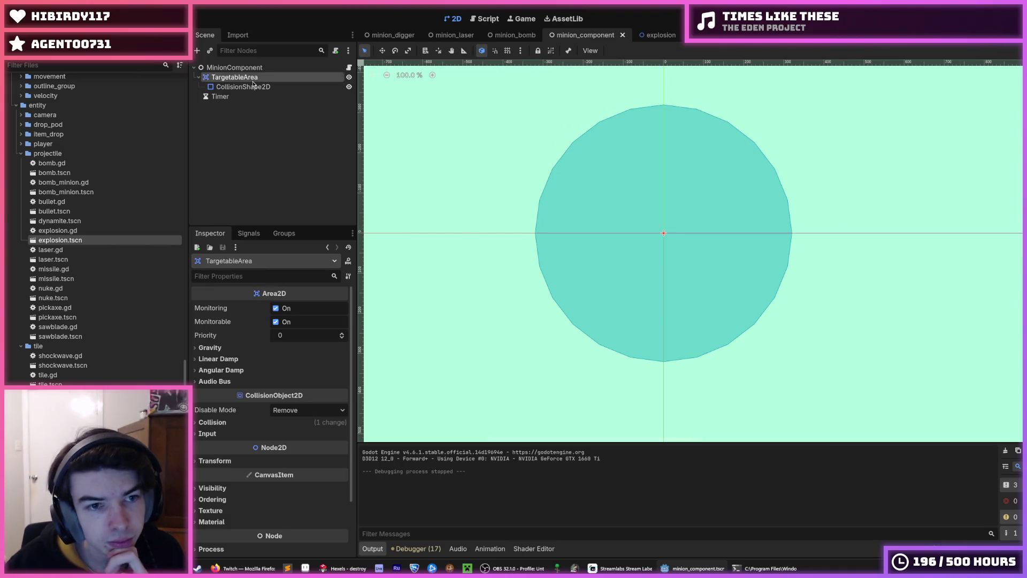
Set the CollisionShape2D circle radius to 384 and play-test the larger range.
left_click(258, 87)
left_click(314, 309)
type("256+1")
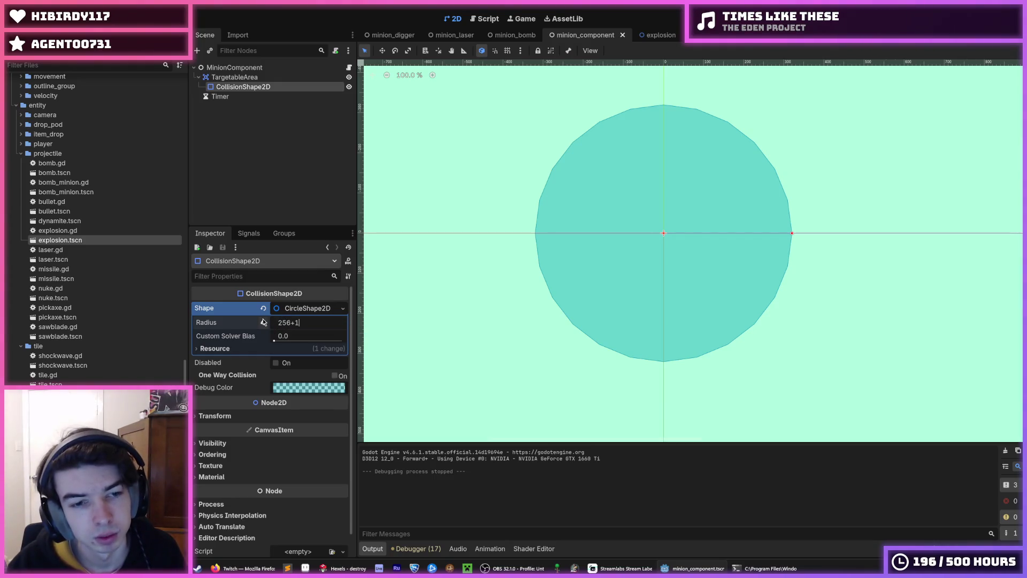
type("28")
key("Return")
key("F5")
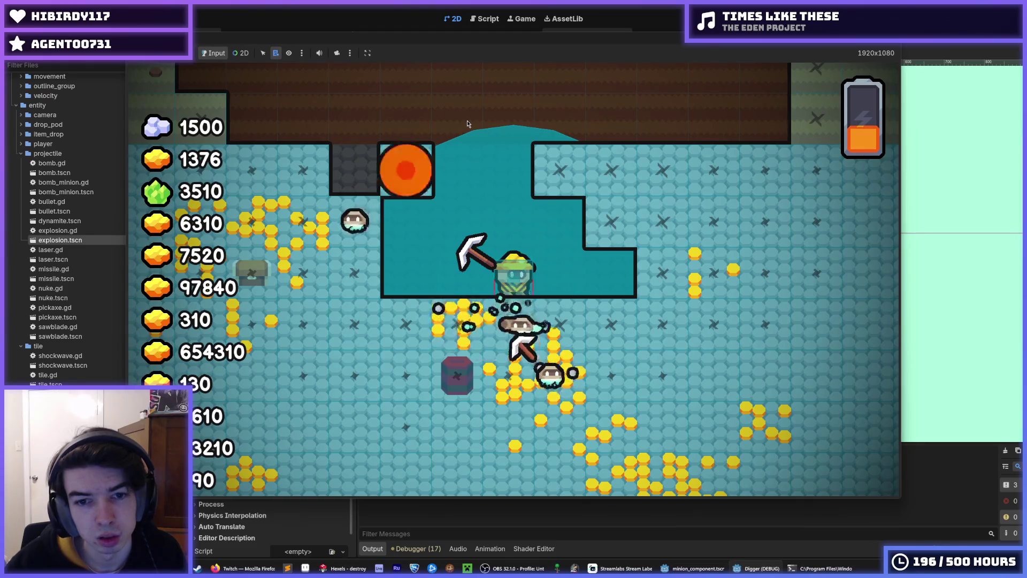
key("F8")
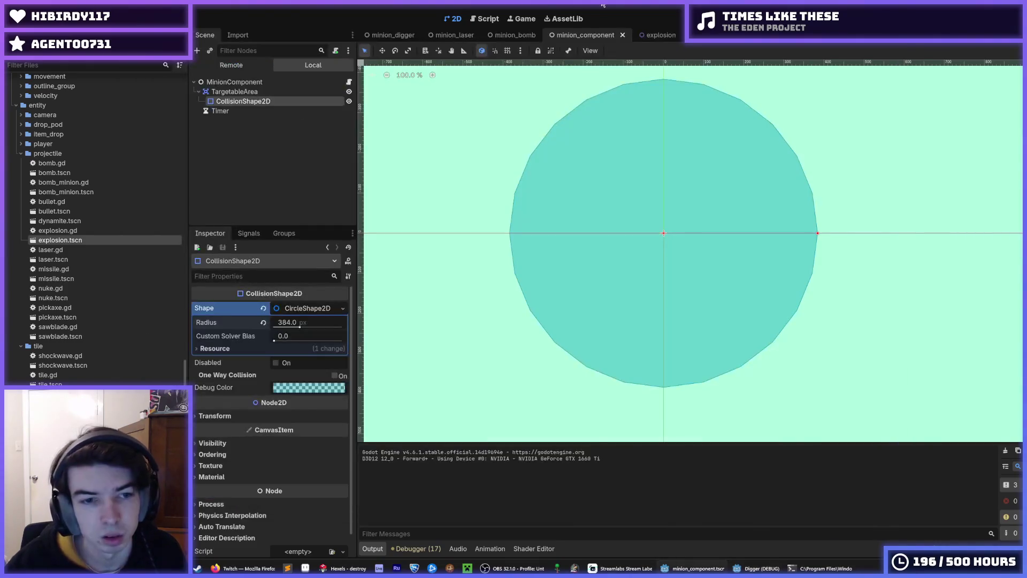
Change the targeting circle radius to 416 (384+32) and play-test the wider range.
key("F5")
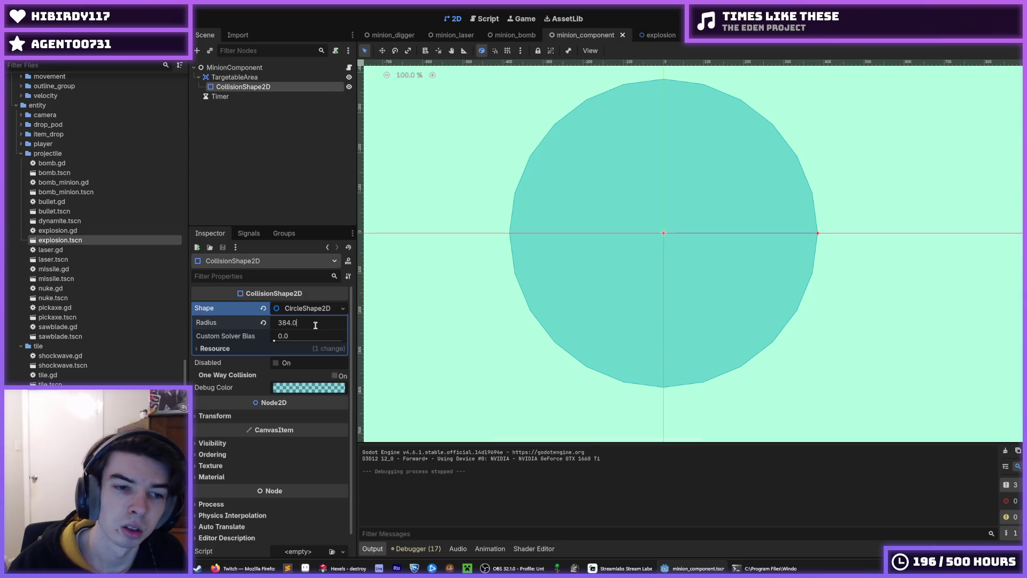
type("+32")
key("Return")
key("F5")
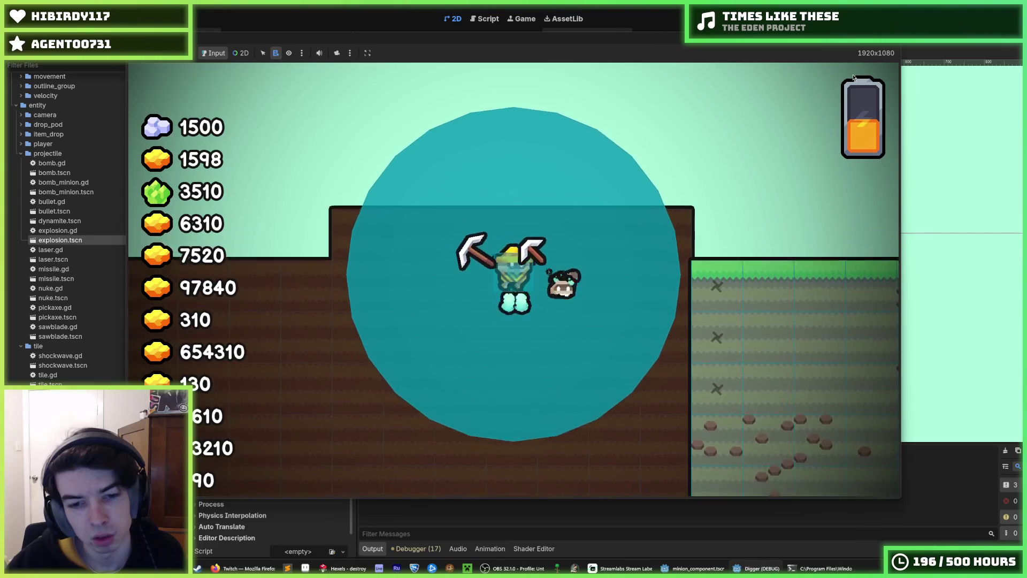
key("F8")
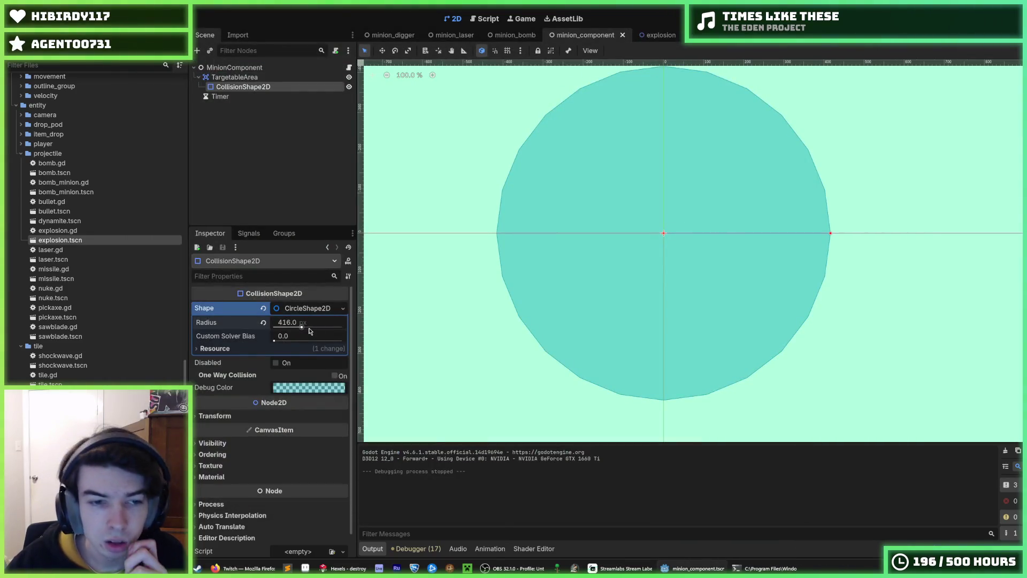
Try a 448 targeting radius, save the scene, and stop the play-test.
left_click(318, 323)
type("448")
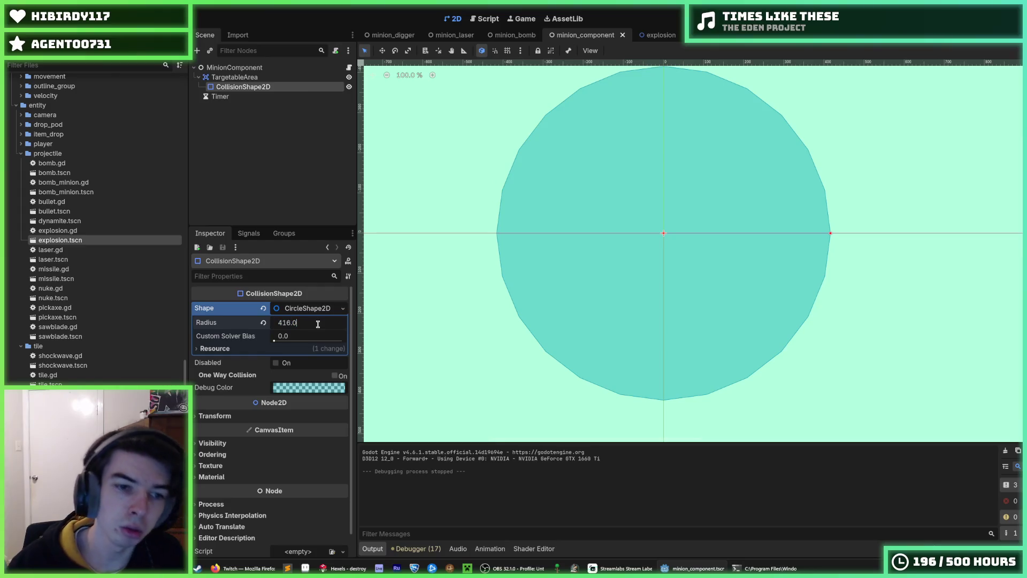
key("Return")
key("ctrl+s")
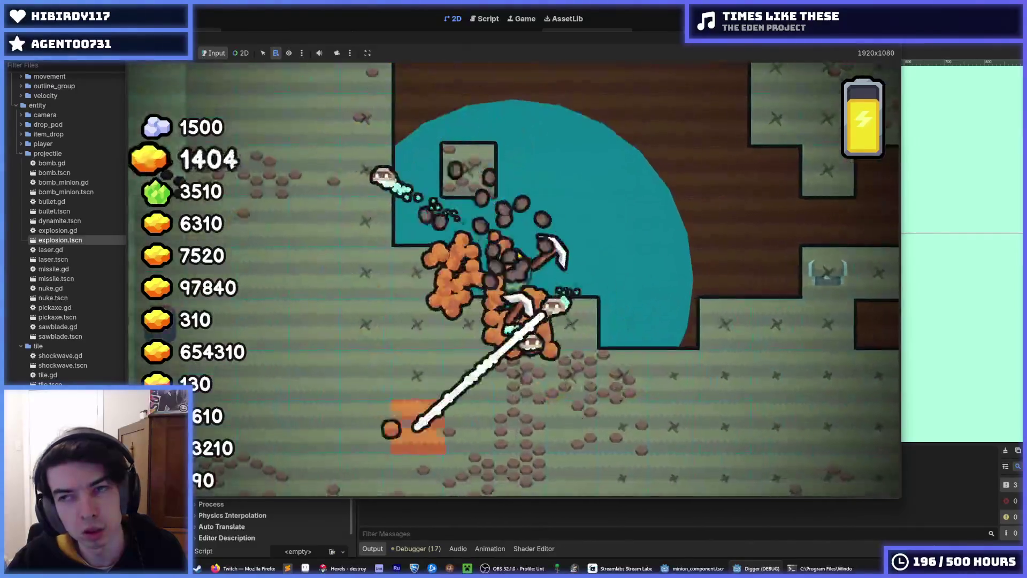
key("F8")
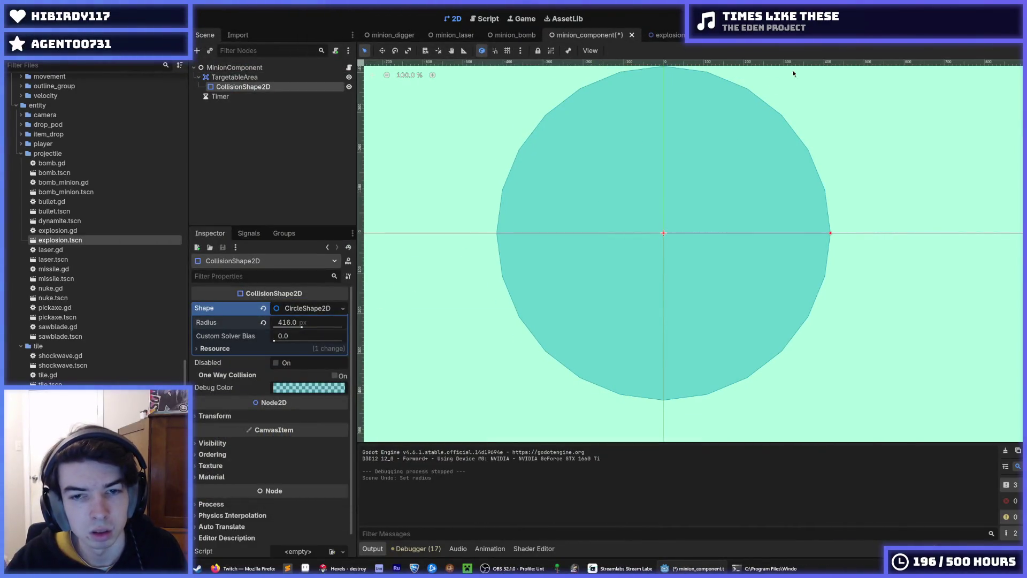
key("F5")
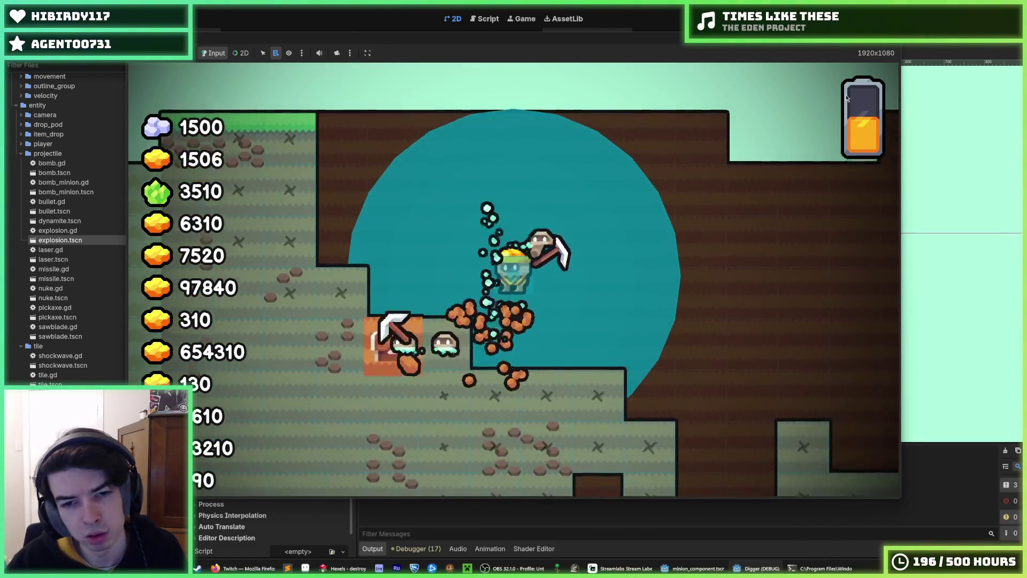
key("F8")
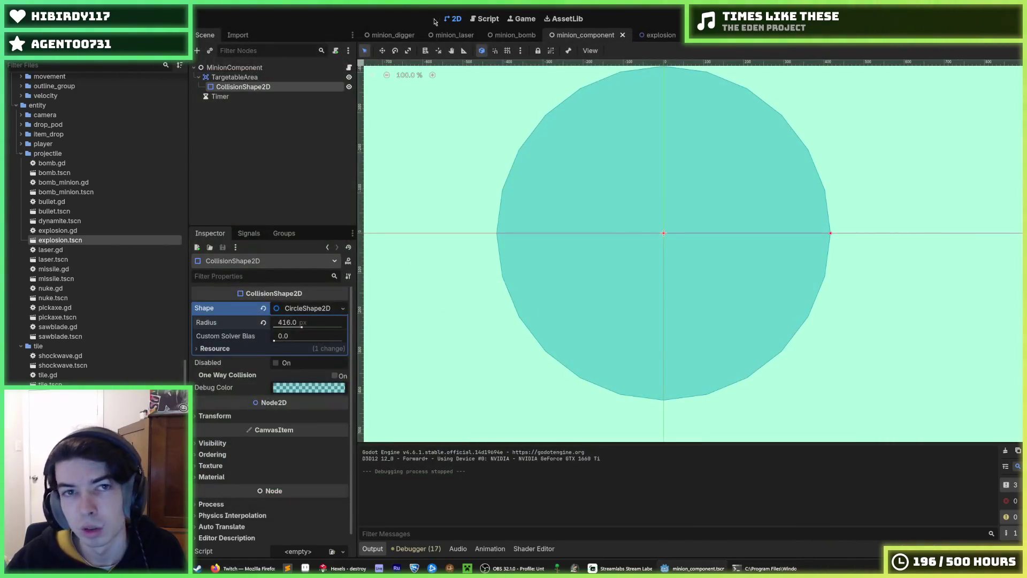
Switch to the Script workspace and bring up the minion_component script.
left_click(484, 19)
left_click(713, 182)
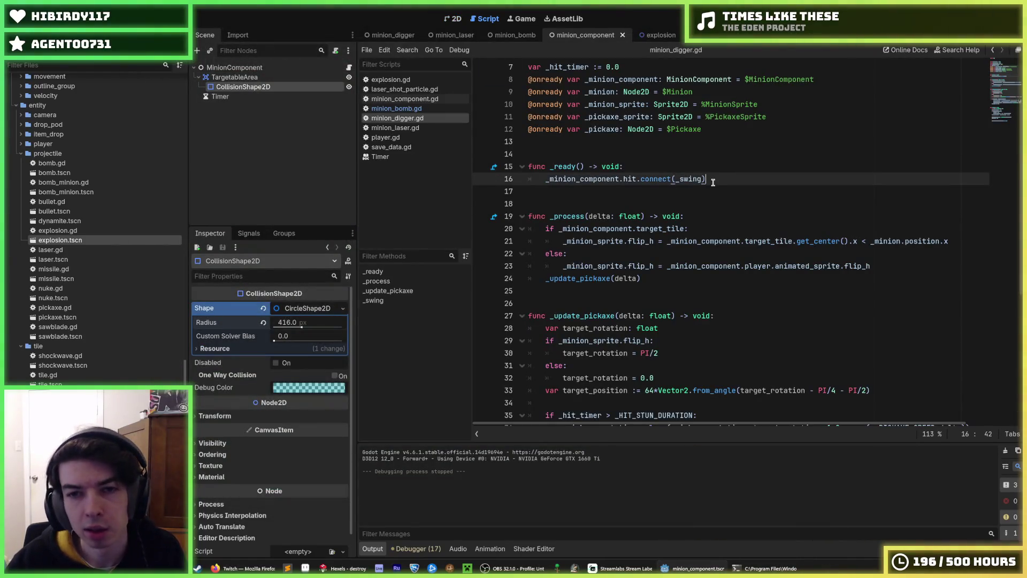
left_click(704, 168)
scroll(712, 171, "up", 2)
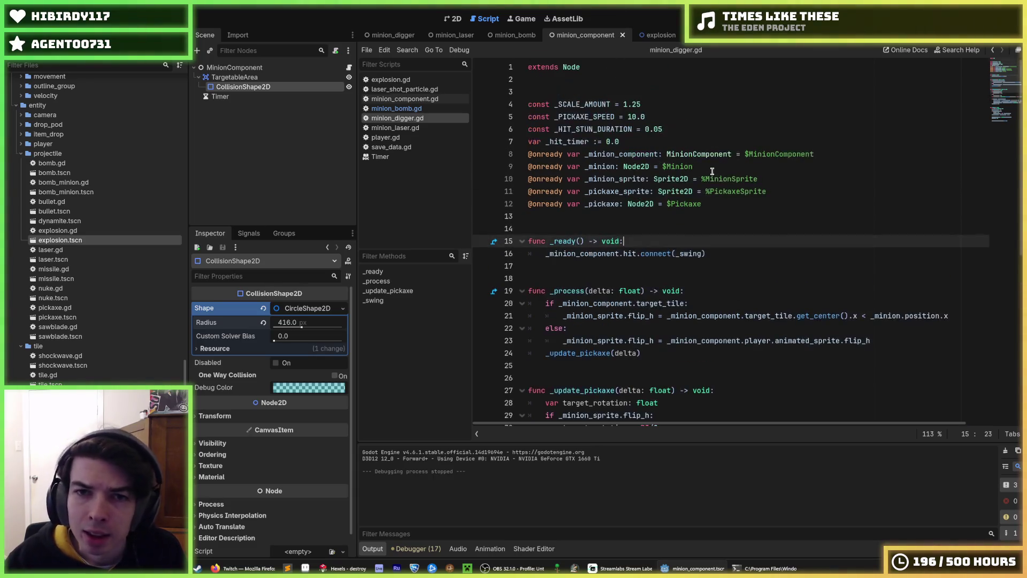
left_click(659, 35)
left_click(515, 34)
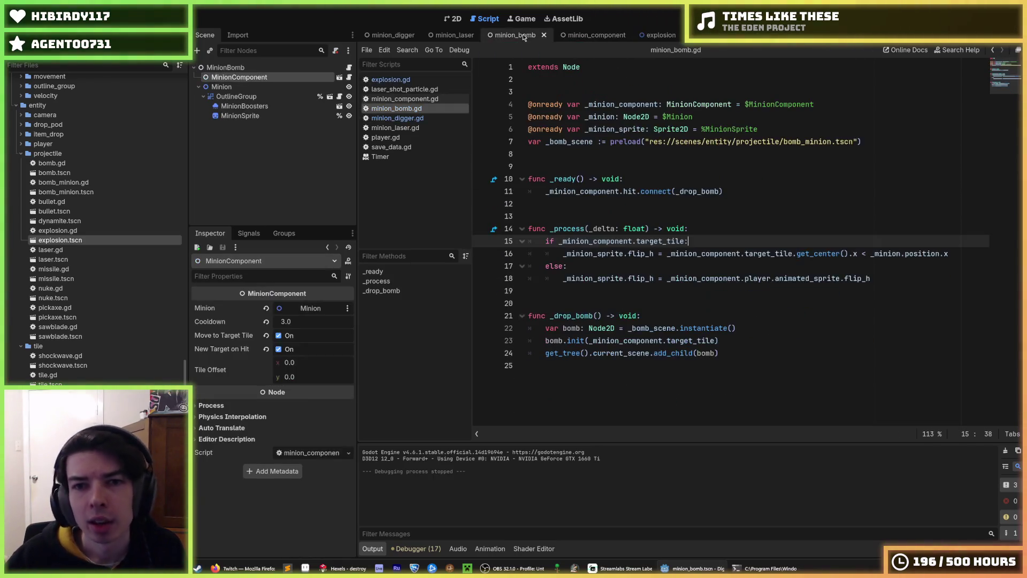
left_click(588, 35)
scroll(640, 174, "up", 8)
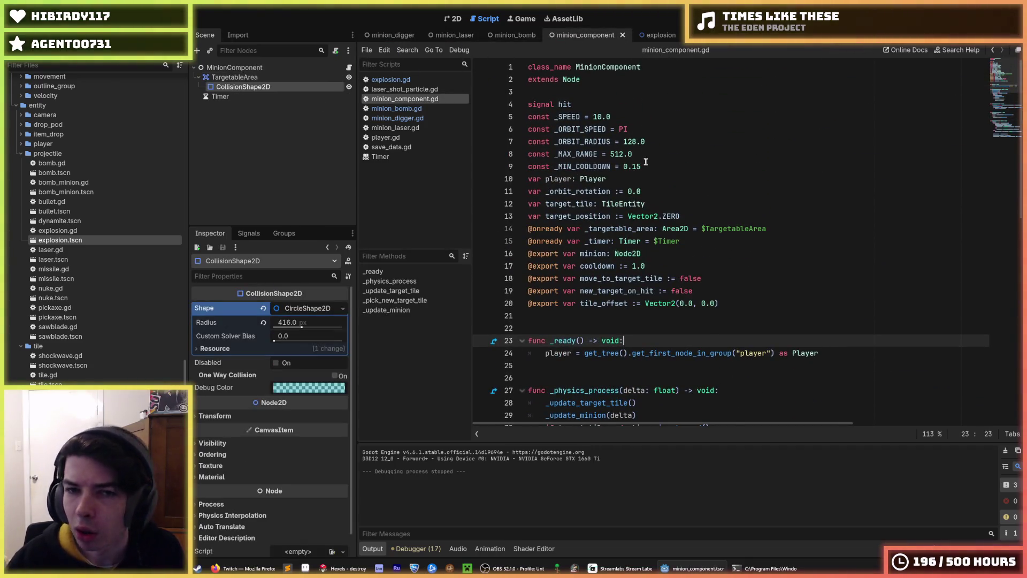
Edit line 8 so the _MAX_RANGE constant reads 416.0.
left_click(645, 161)
mouse_move(633, 154)
left_mouse_down()
mouse_move(573, 156)
mouse_move(609, 155)
left_mouse_up()
left_click(578, 156)
type("4167")
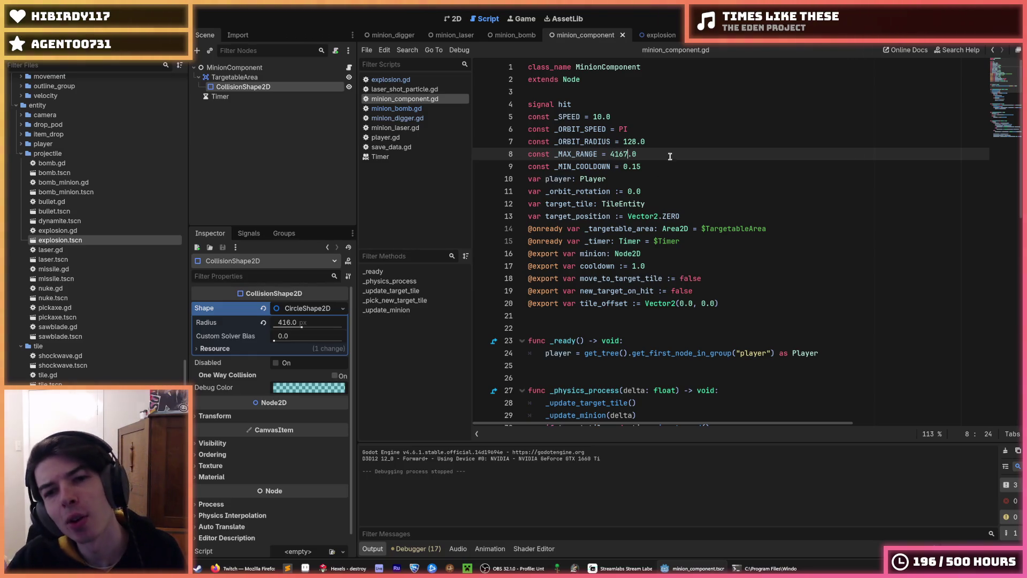
double_click(575, 151)
left_click(694, 154)
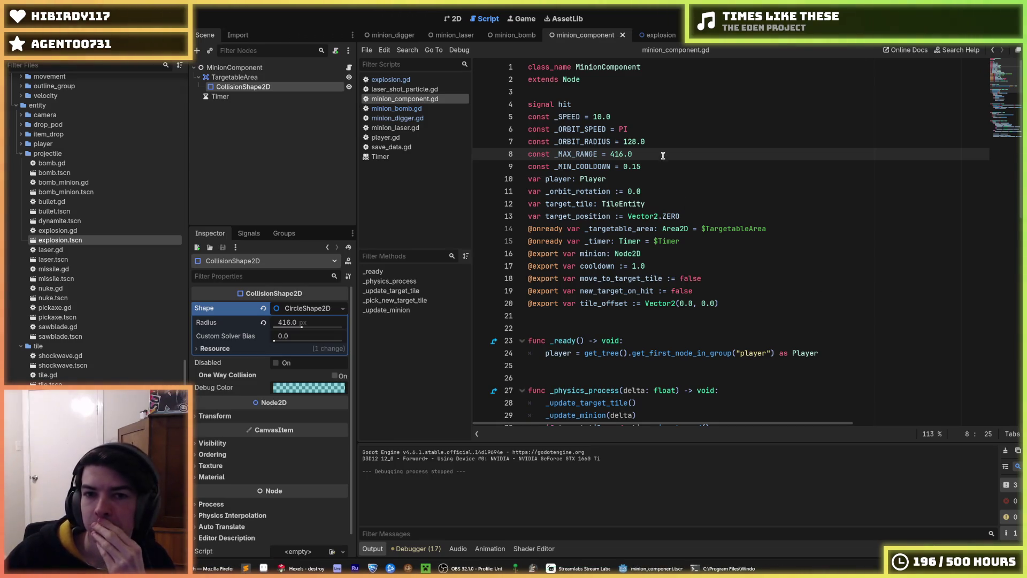
double_click(618, 154)
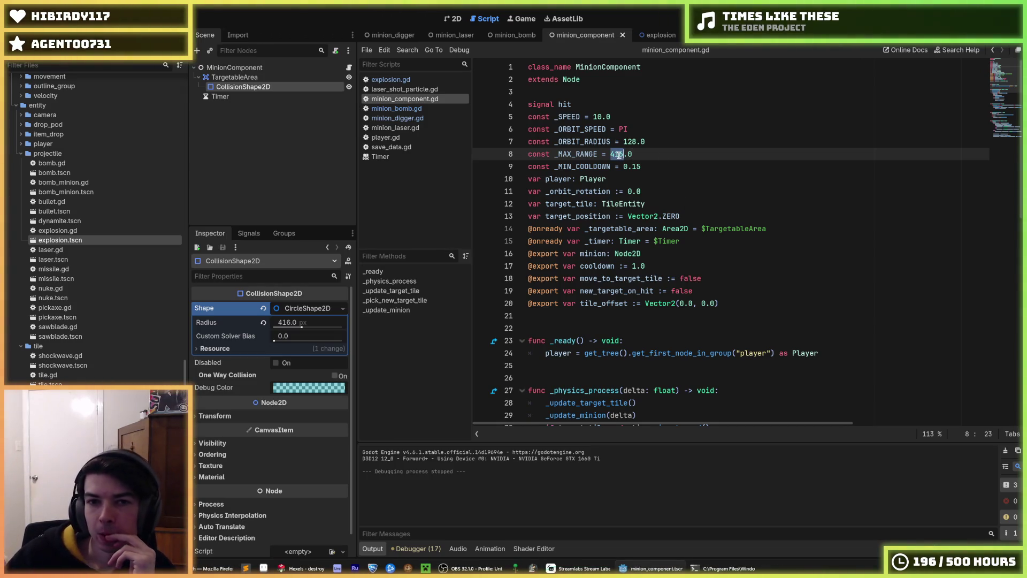
left_click(640, 153)
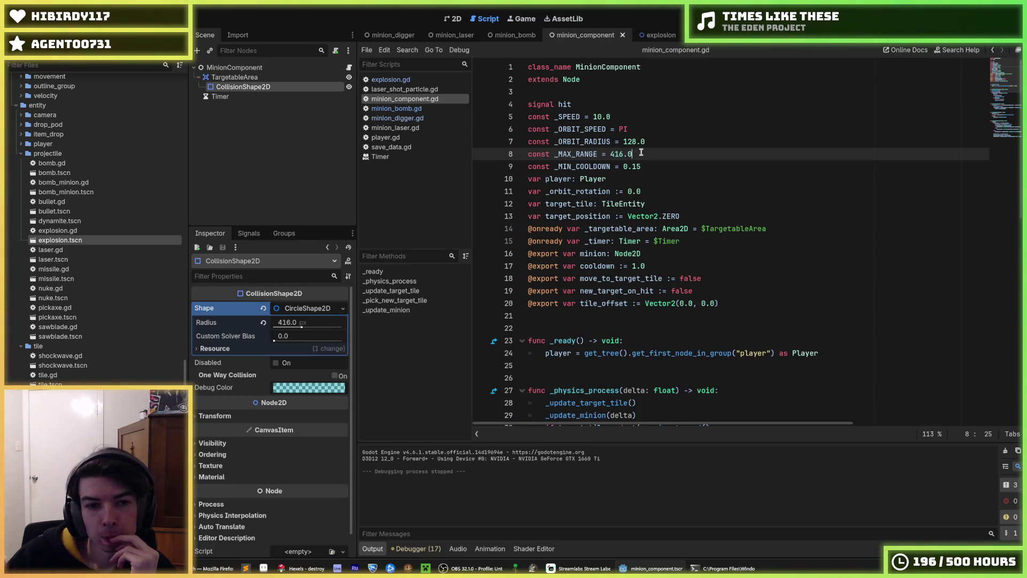
double_click(586, 154)
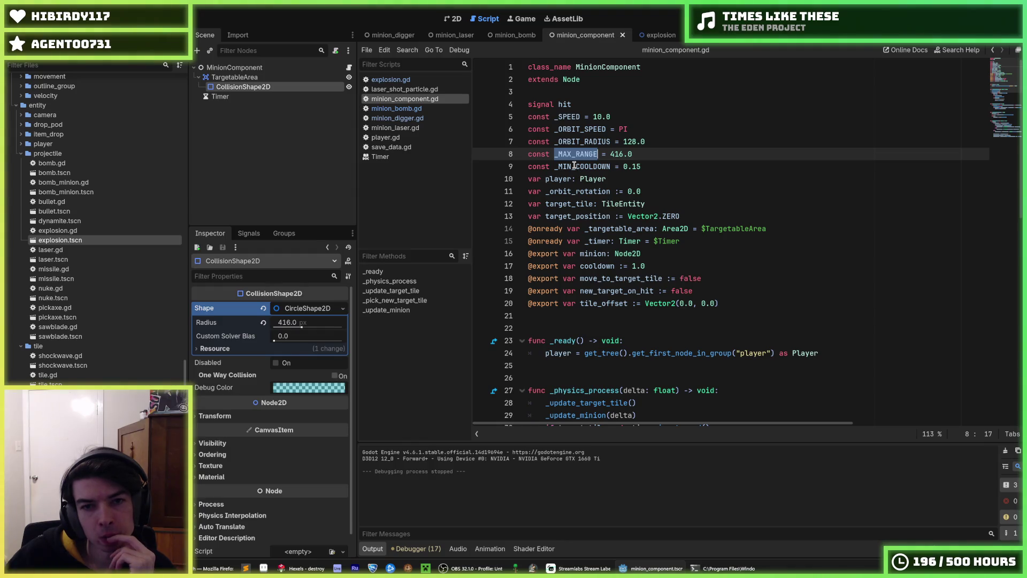
right_click(577, 158)
key("Escape")
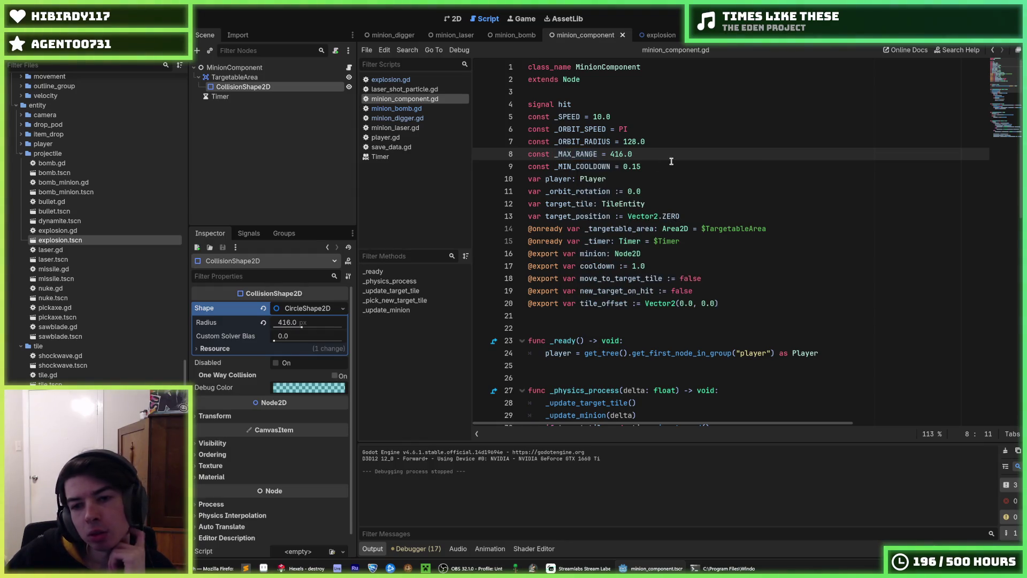
left_click(776, 141)
scroll(798, 244, "down", 8)
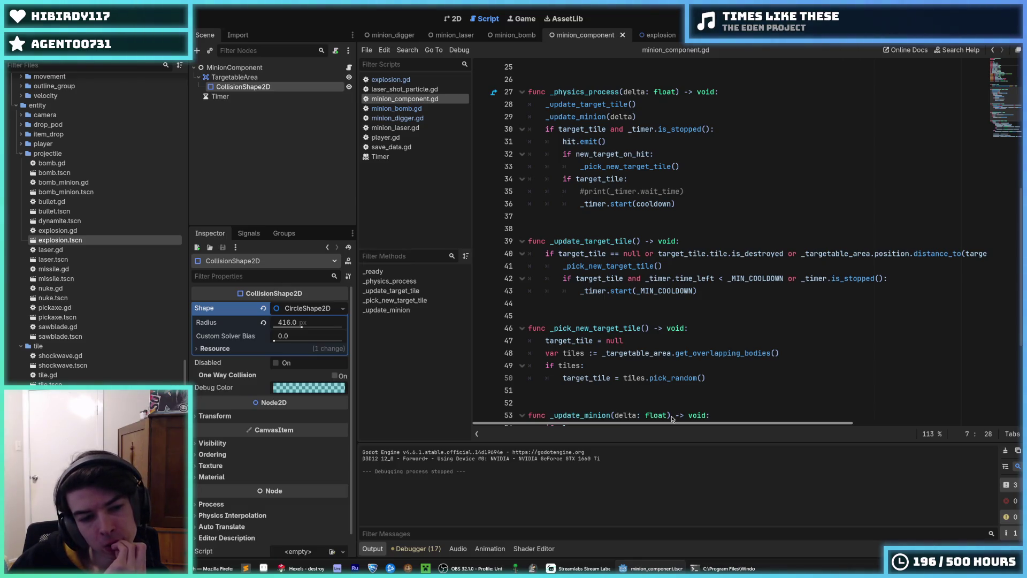
scroll(587, 265, "up", 8)
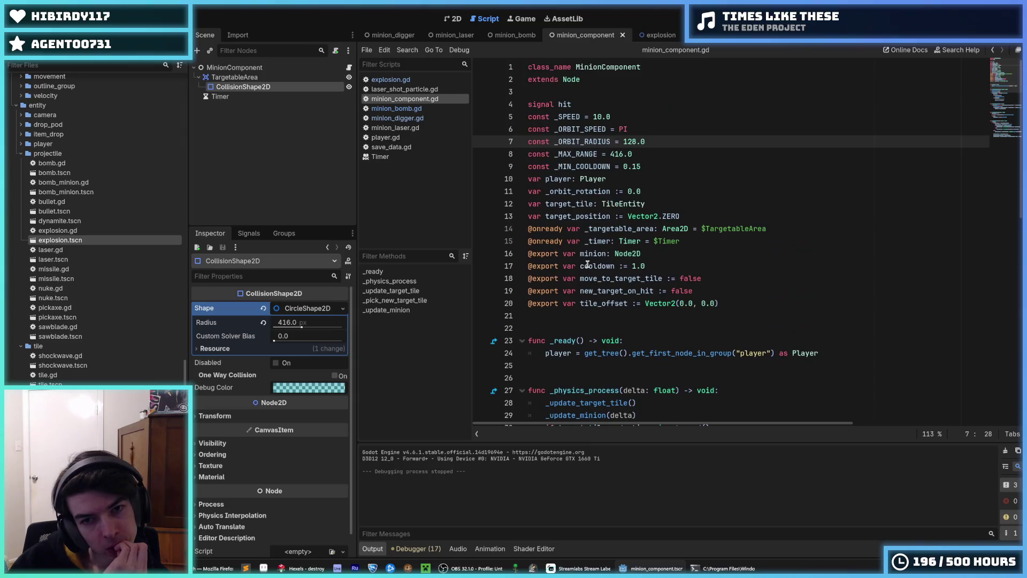
left_click_drag(623, 153, 613, 155)
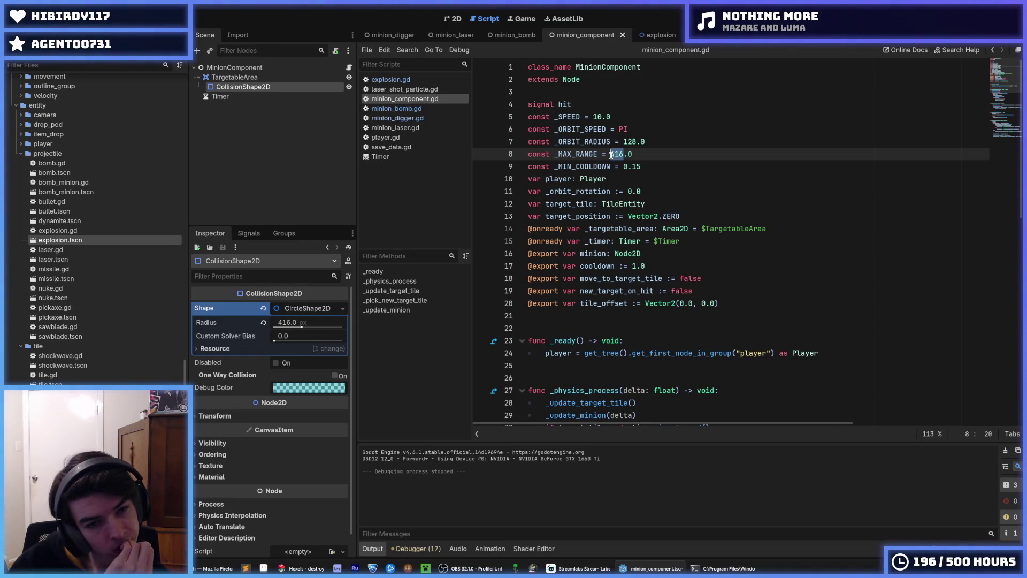
scroll(603, 218, "down", 10)
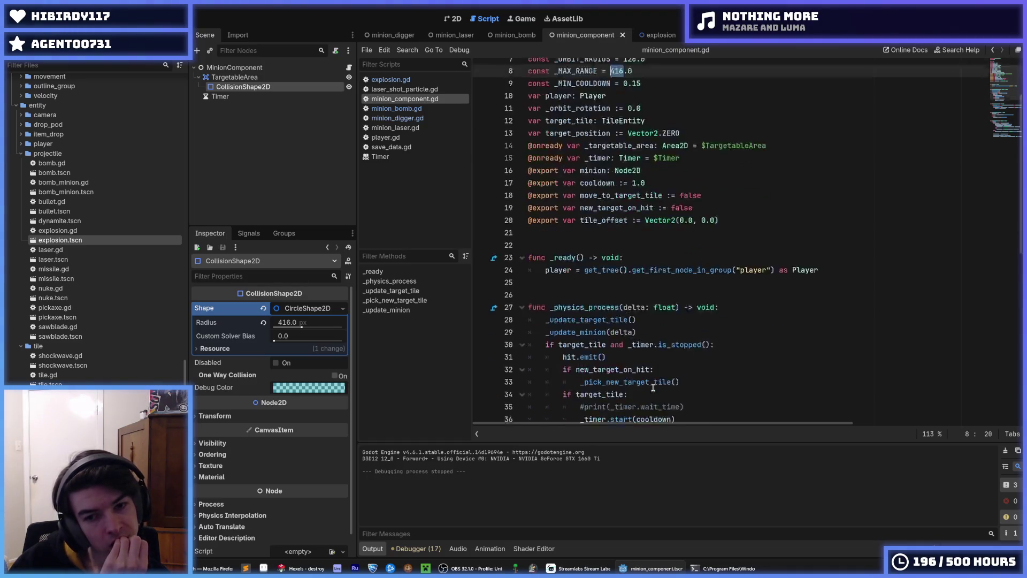
scroll(681, 376, "up", 10)
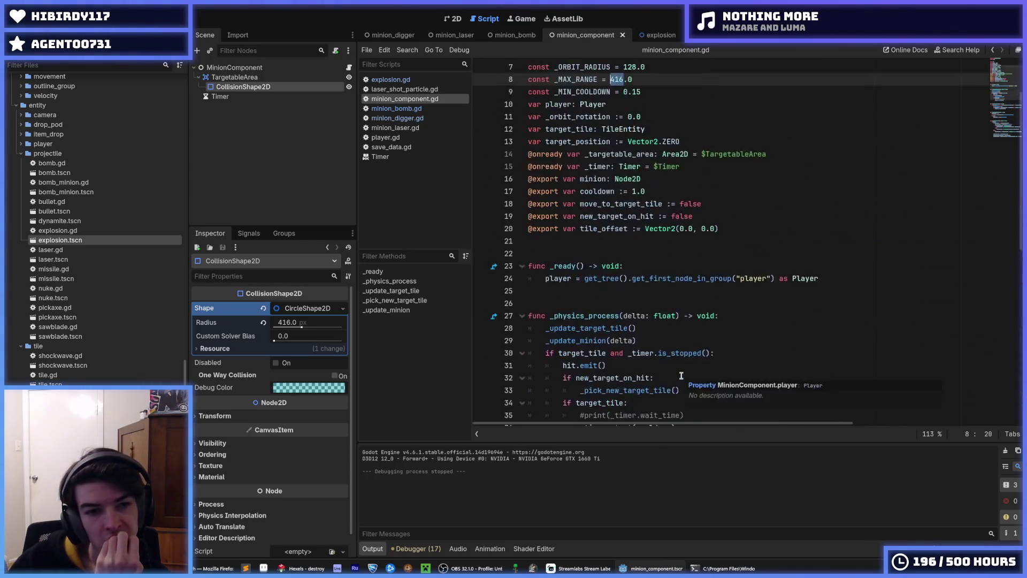
left_click(247, 68)
right_click(247, 71)
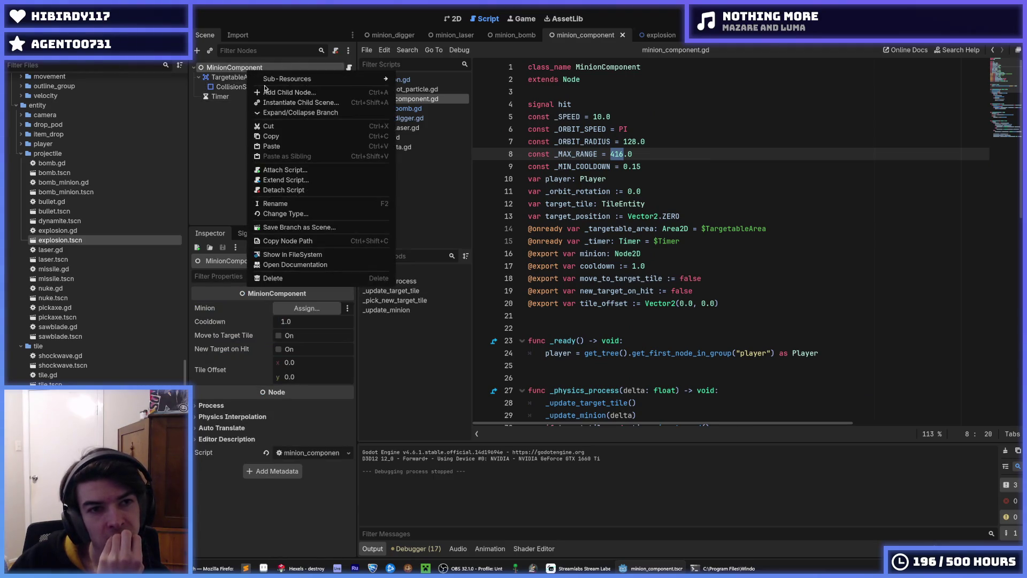
left_click(271, 92)
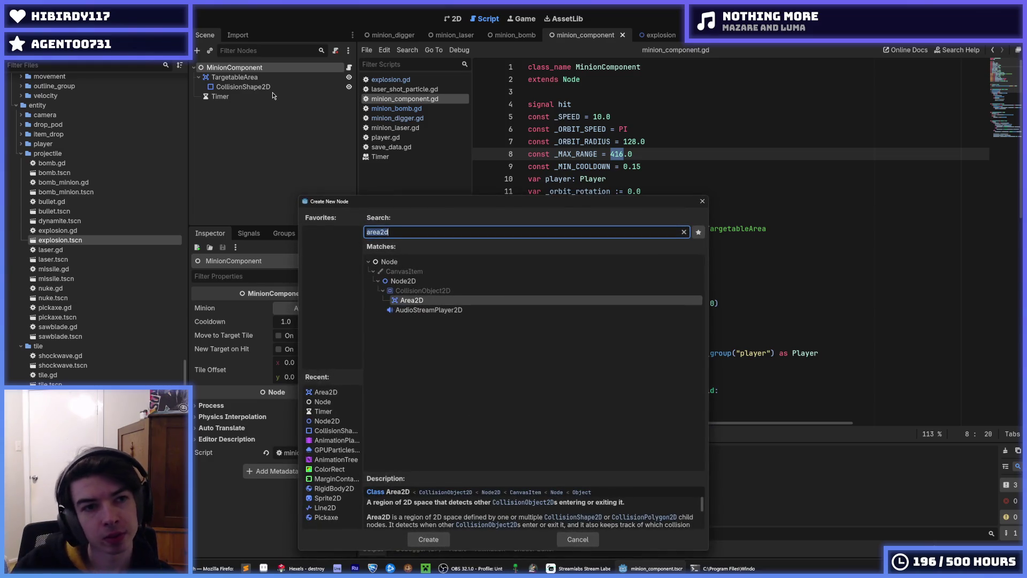
type("collisio")
key("Return")
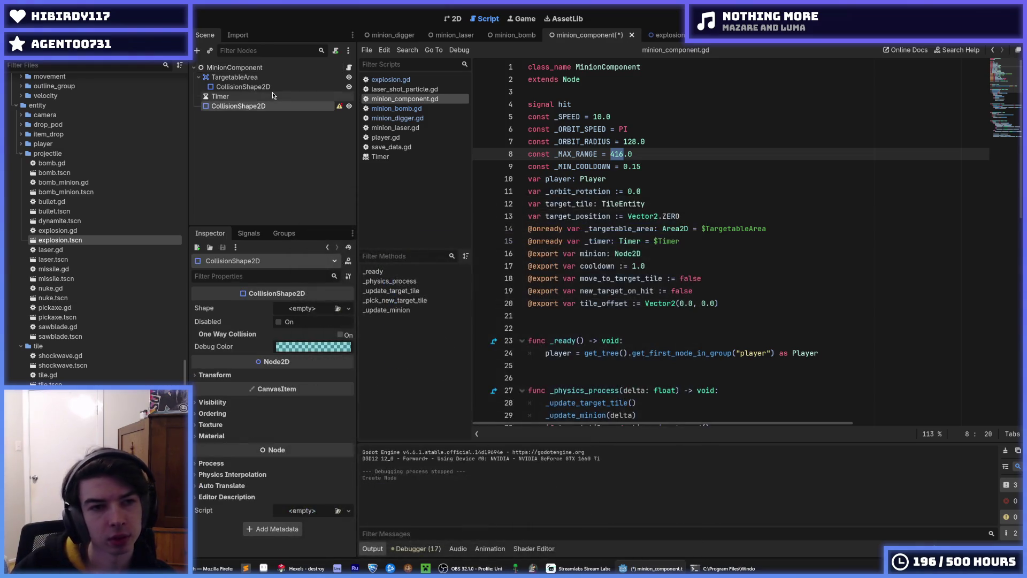
mouse_move(341, 111)
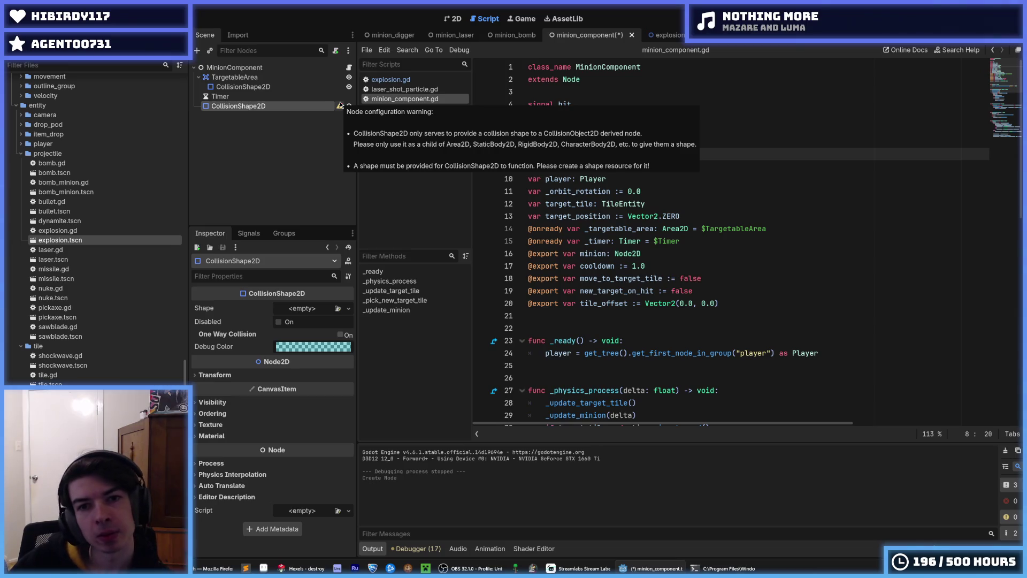
key("ctrl+z")
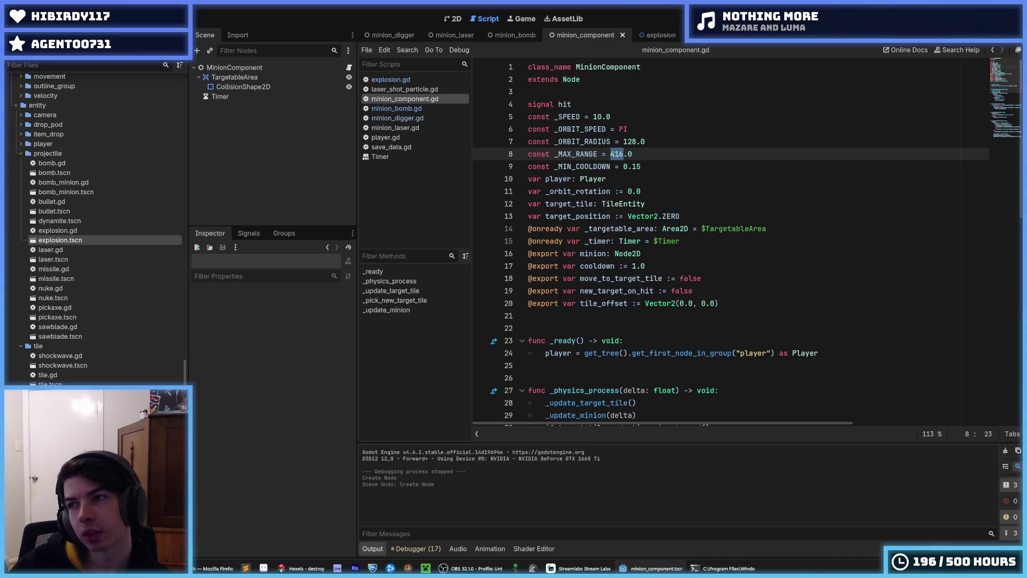
key("alt+Tab")
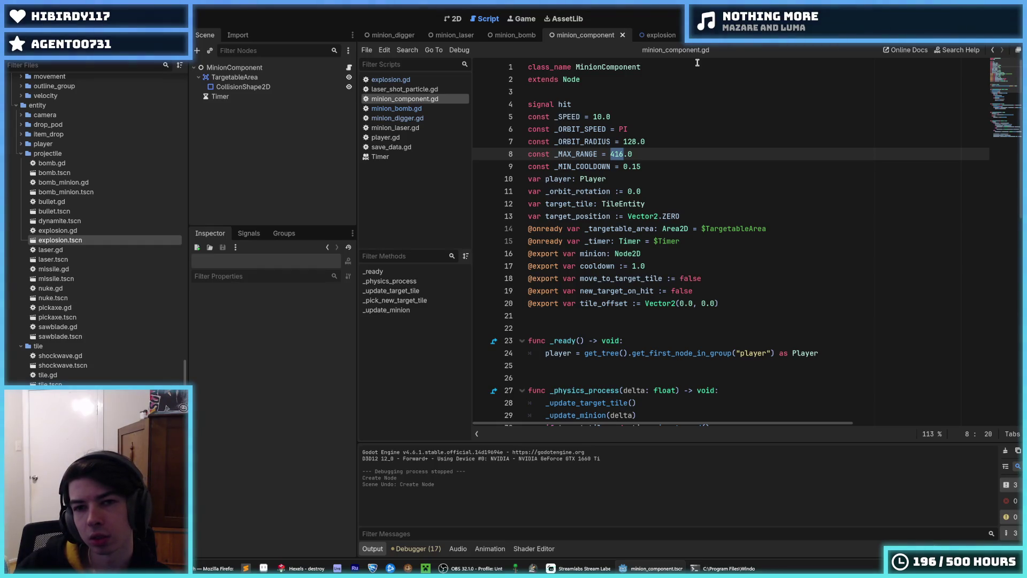
Change _MAX_RANGE on line 8 to 648.0 and run the game to test it.
type("512")
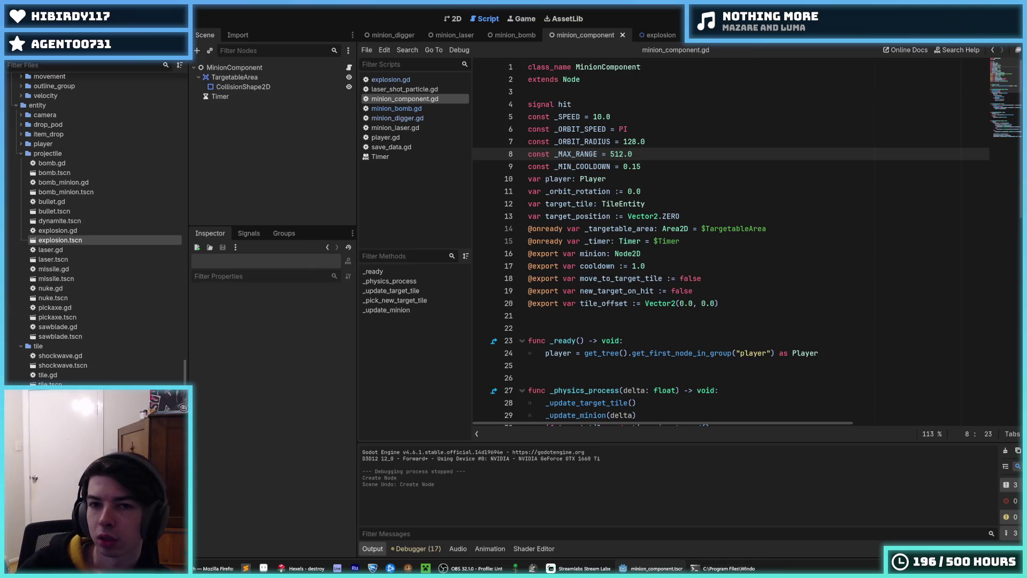
key("alt+Tab")
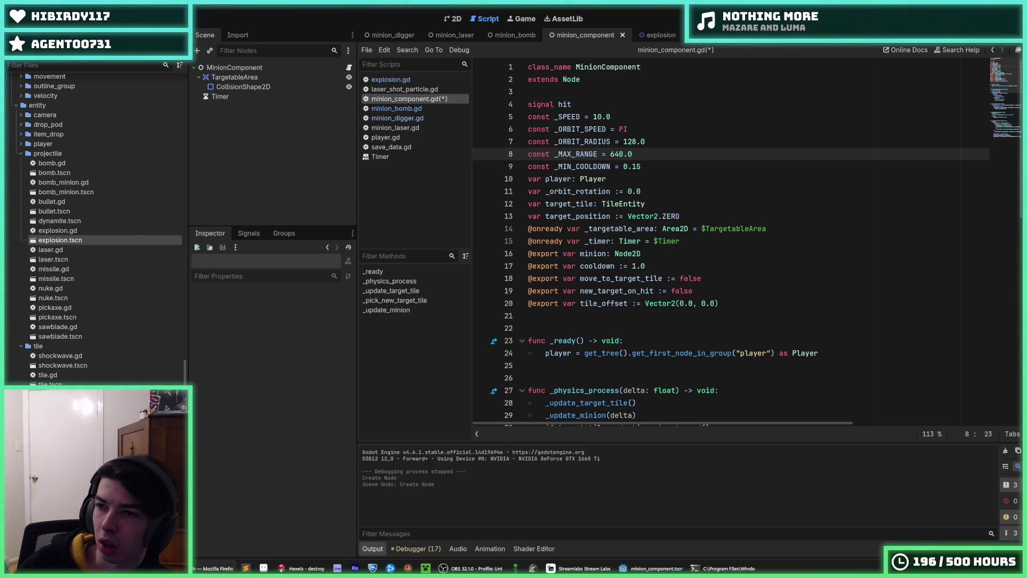
left_click(730, 120)
key("F5")
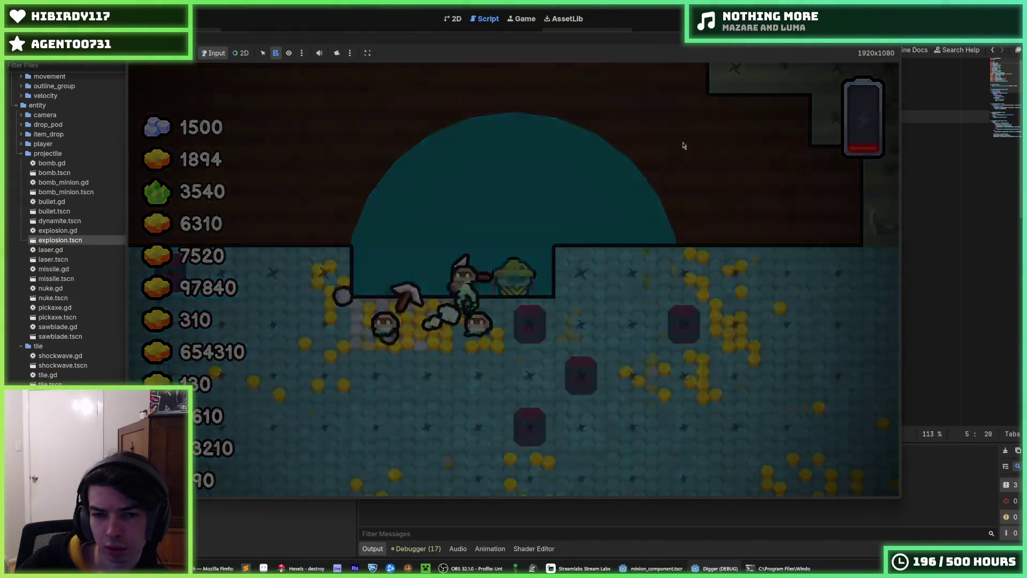
Restart the play-test once, then stop it with F8.
key("F5")
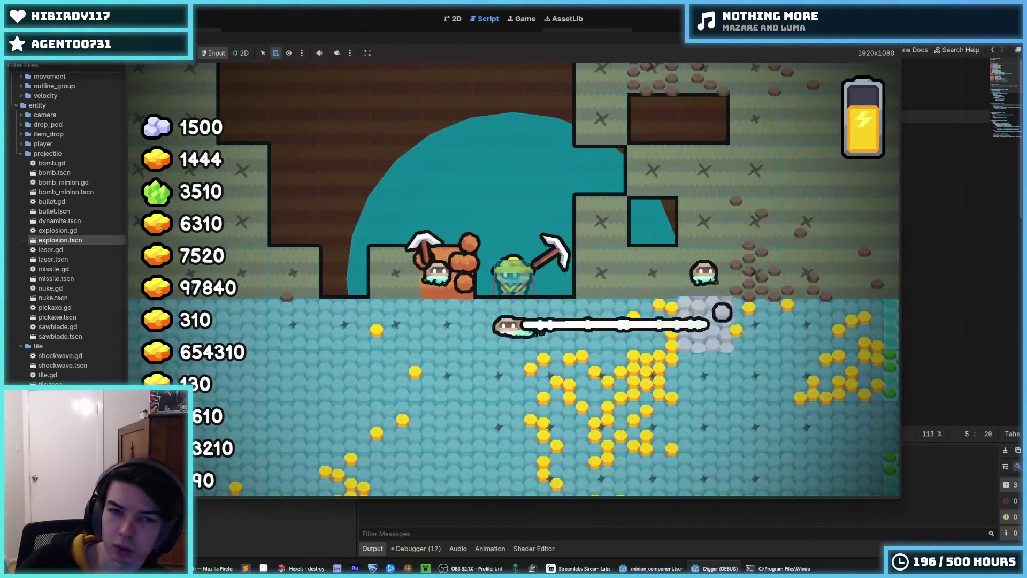
key("F8")
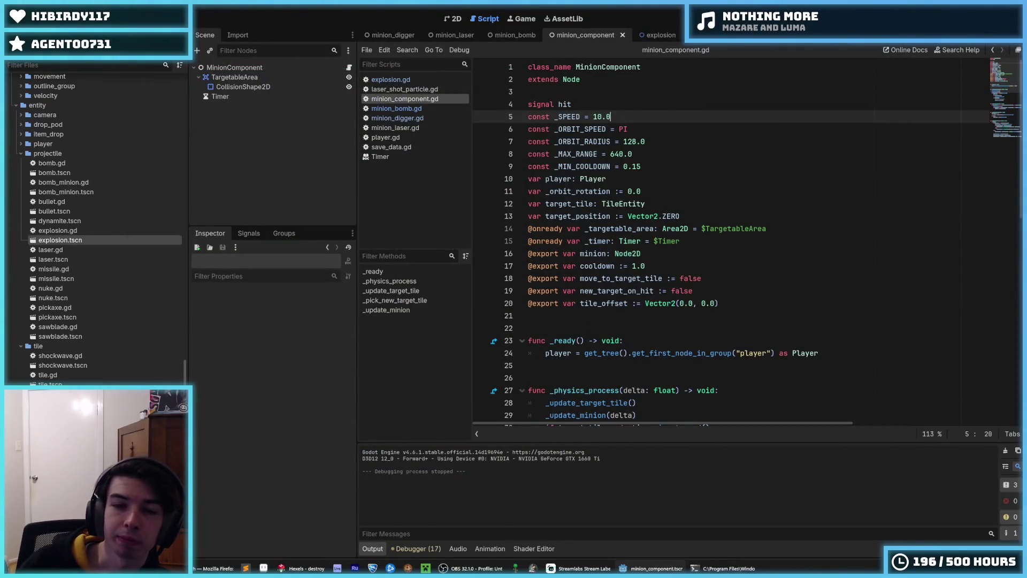
Check Project Settings and the Debug menu, then rerun the game until it breaks at player.gd line 199.
left_click(46, 19)
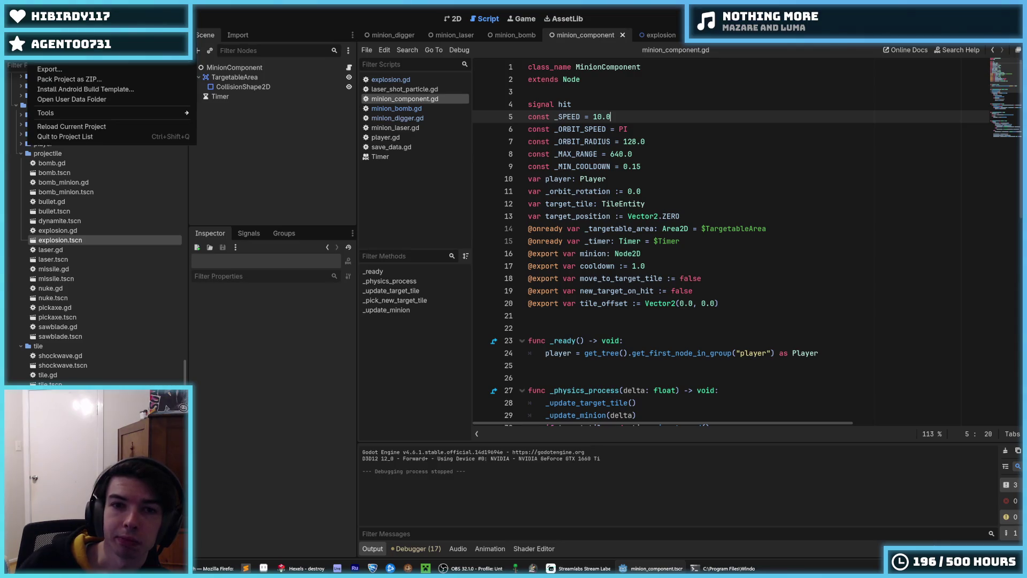
left_click(64, 50)
left_click(914, 210)
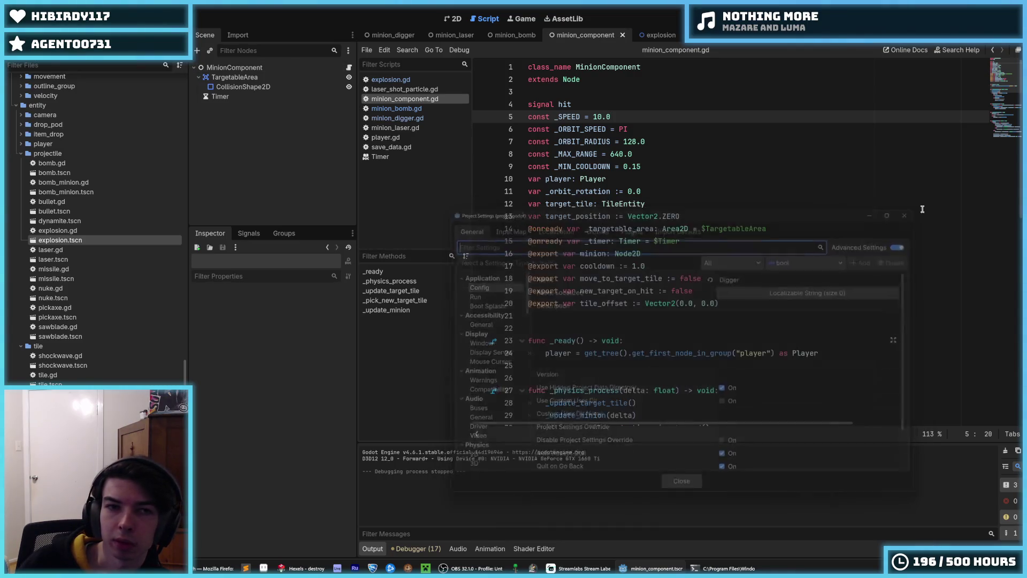
left_click(702, 153)
left_click(75, 19)
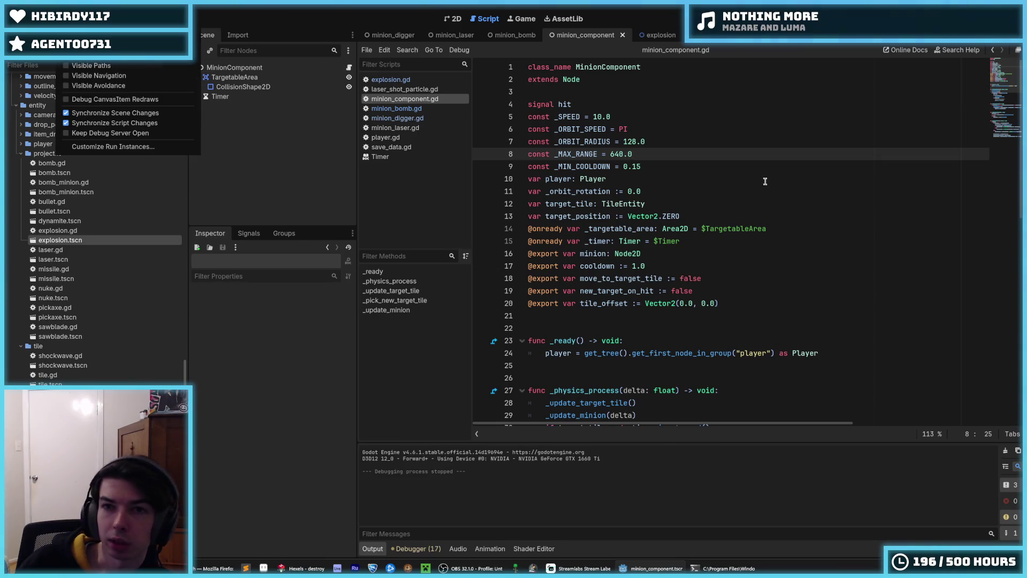
left_click(833, 117)
key("F5")
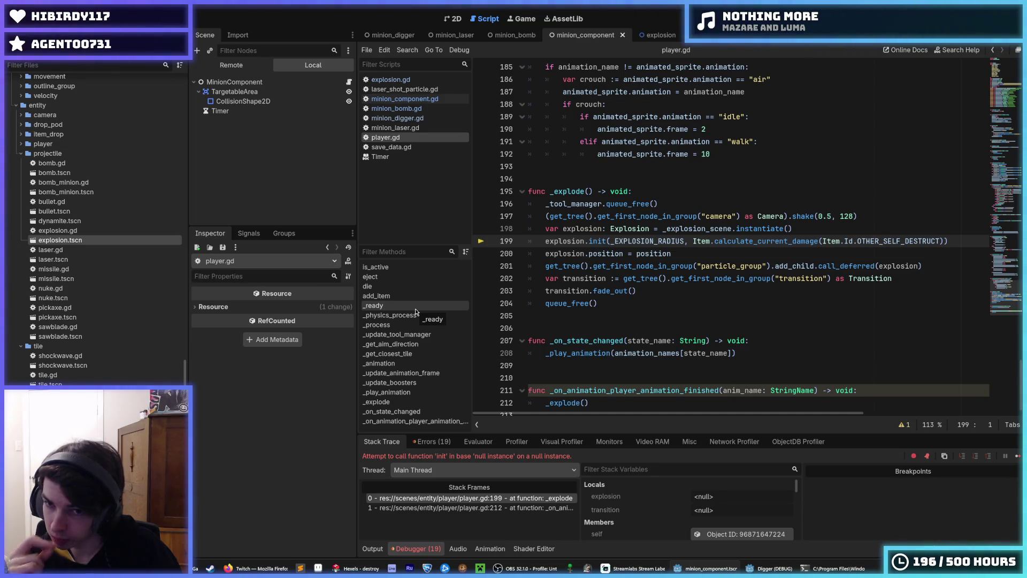
From _explode at player.gd line 195, stop the crashed debug session and rerun the game.
left_click(788, 192)
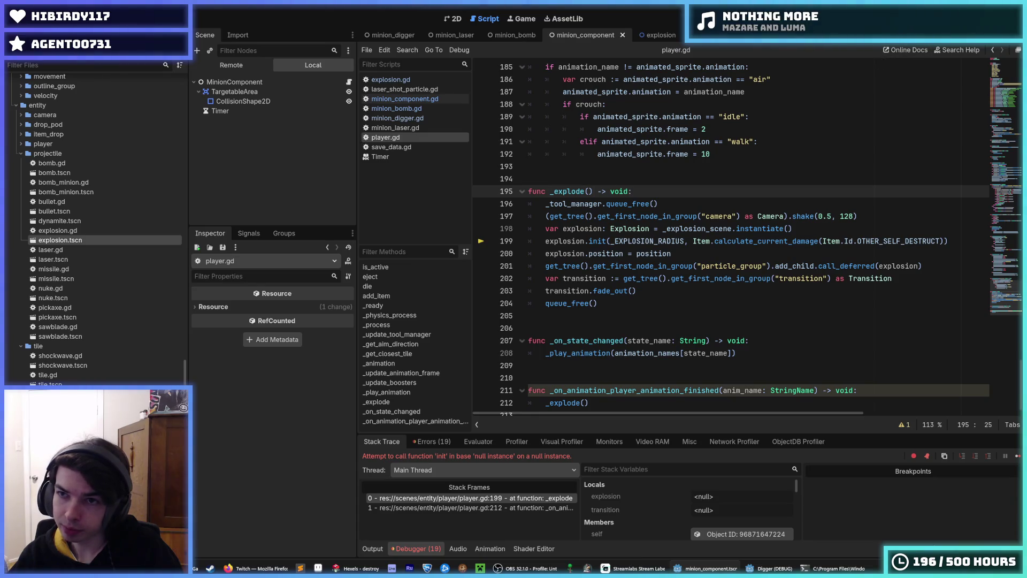
key("F8")
key("F5")
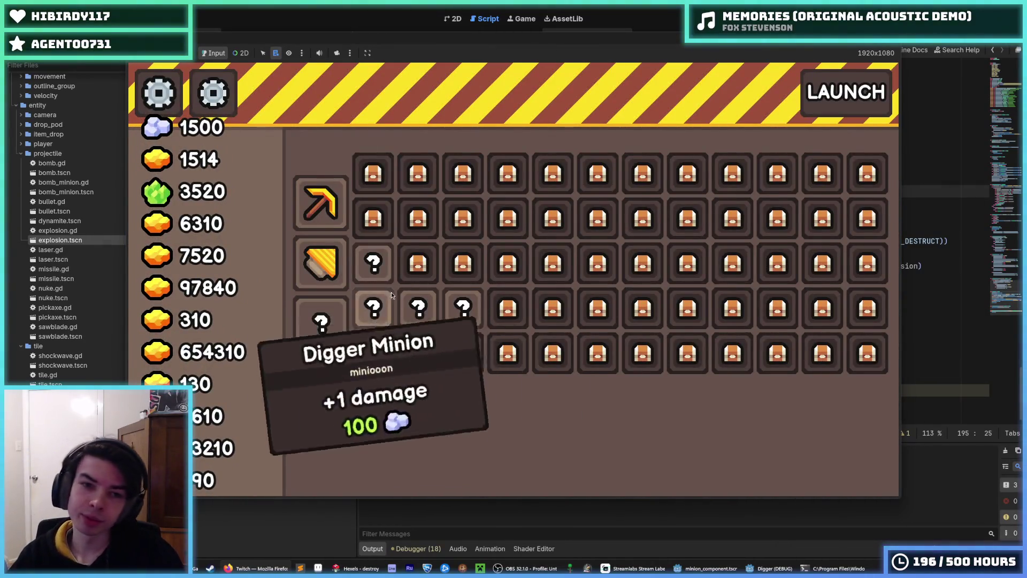
Leave the upgrade shop via LAUNCH to start a new Digger dig run.
mouse_move(389, 310)
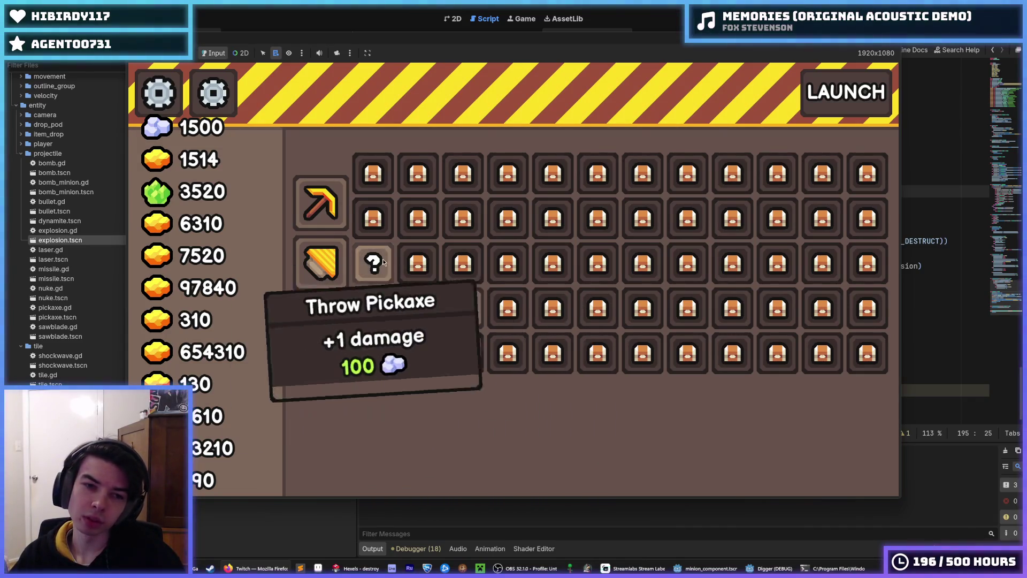
left_click(832, 108)
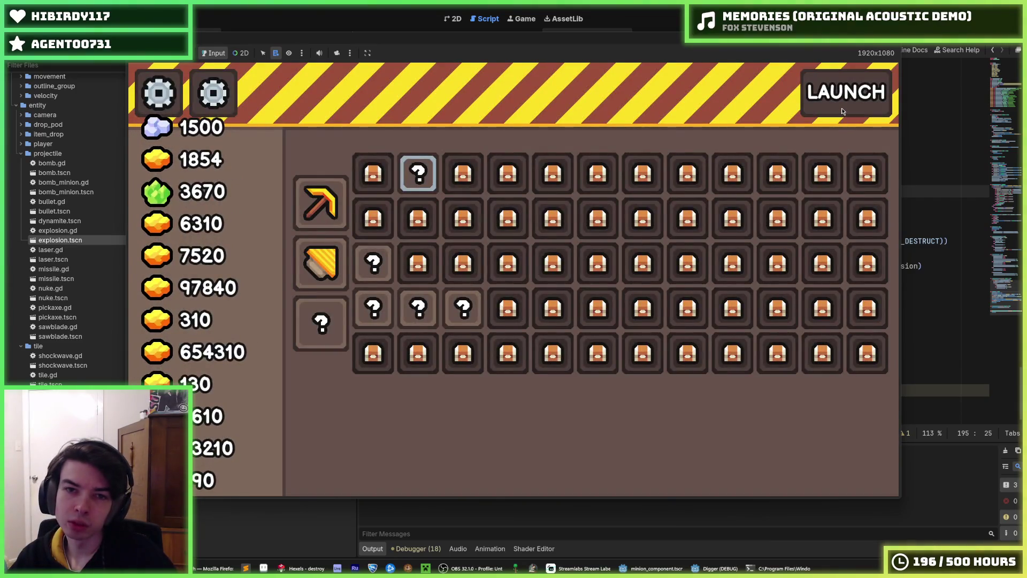
Play the next round until it breaks at player.gd line 199, then undo the stray indentation there.
left_click(842, 111)
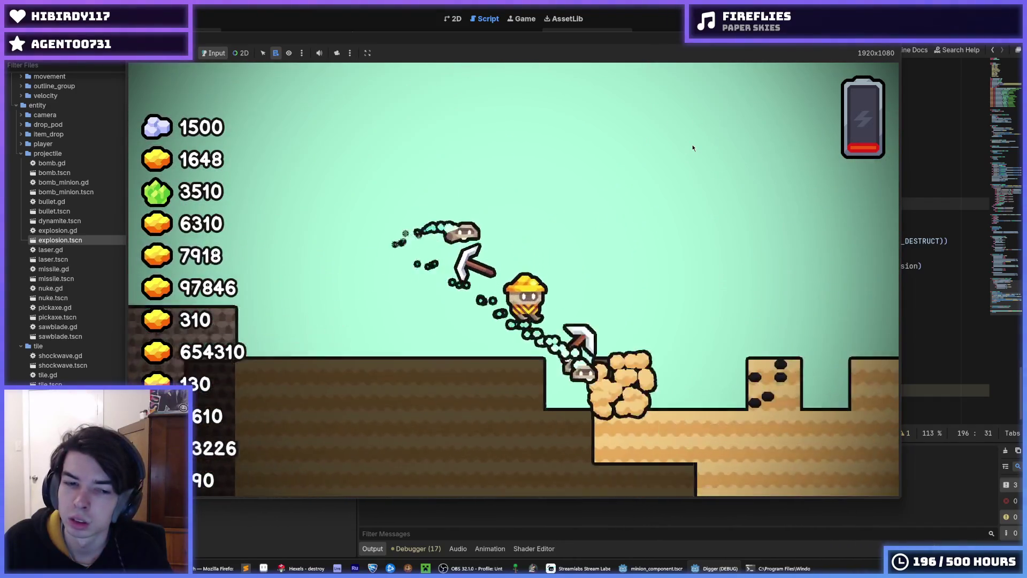
key("ctrl+z")
key("ctrl+z")
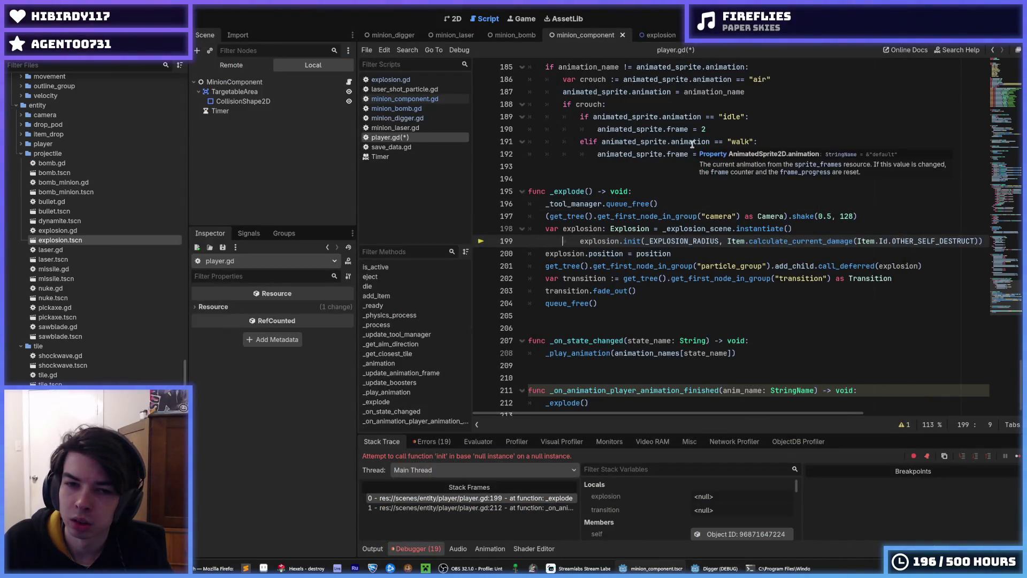
Stop the debug session and go to line 198 in player.gd's _explode function.
key("F8")
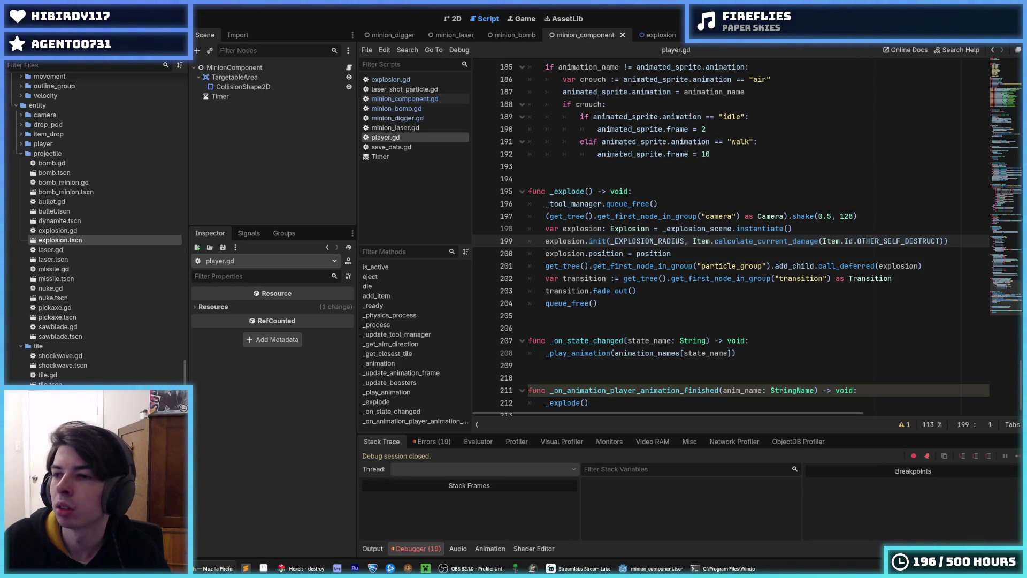
left_click(795, 199)
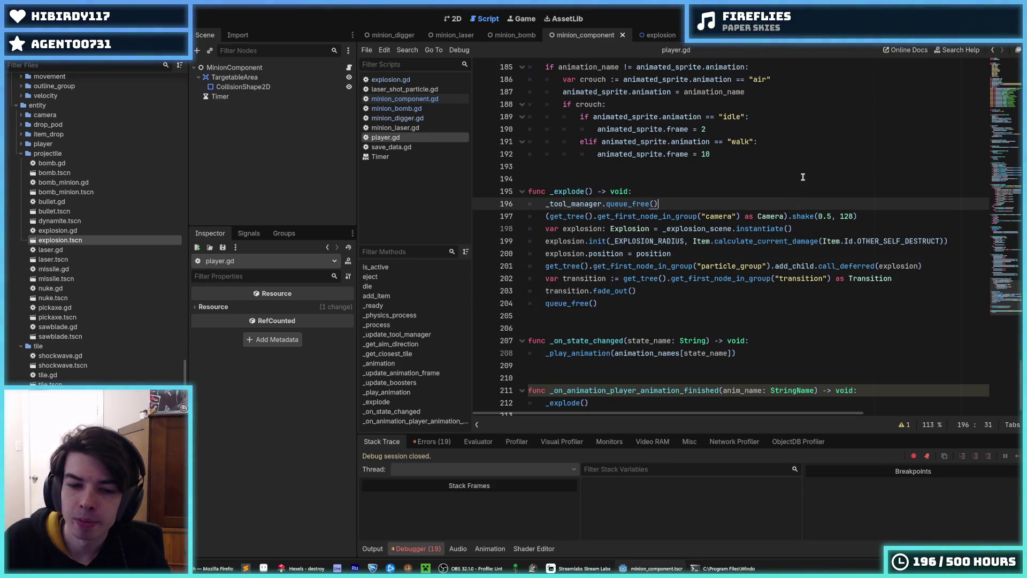
scroll(695, 268, "up", 3)
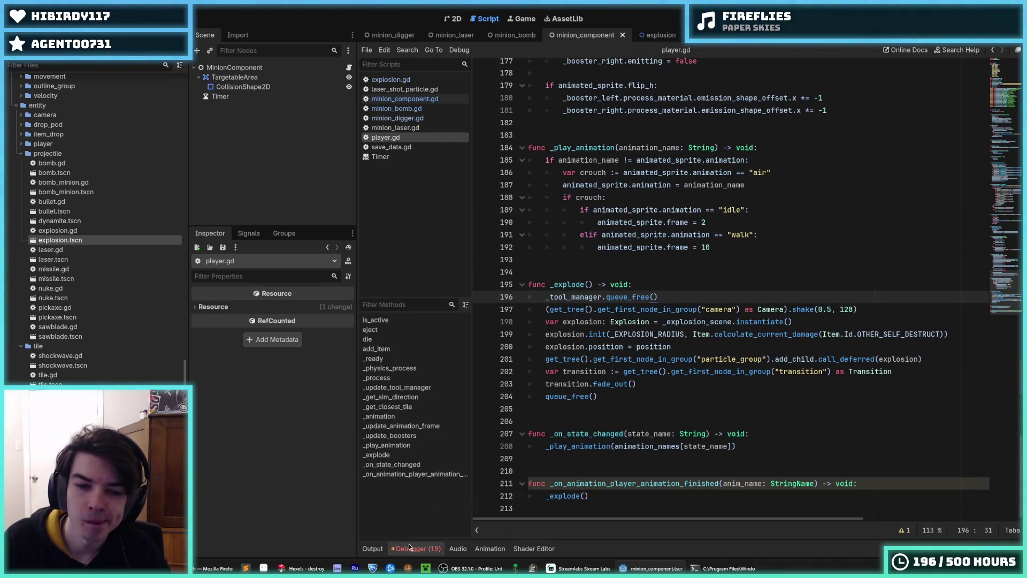
left_click(643, 278)
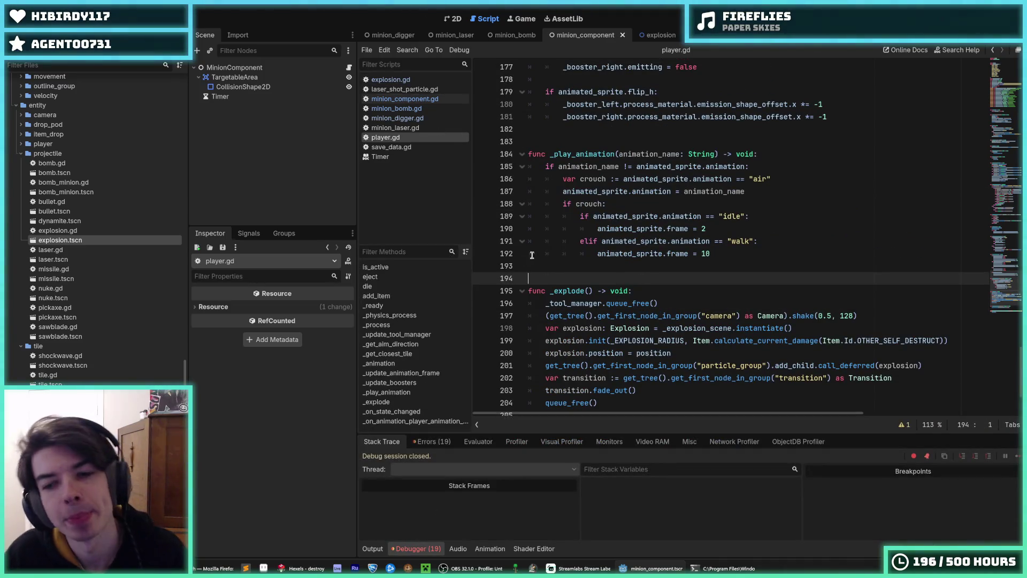
left_click(671, 328)
mouse_move(651, 312)
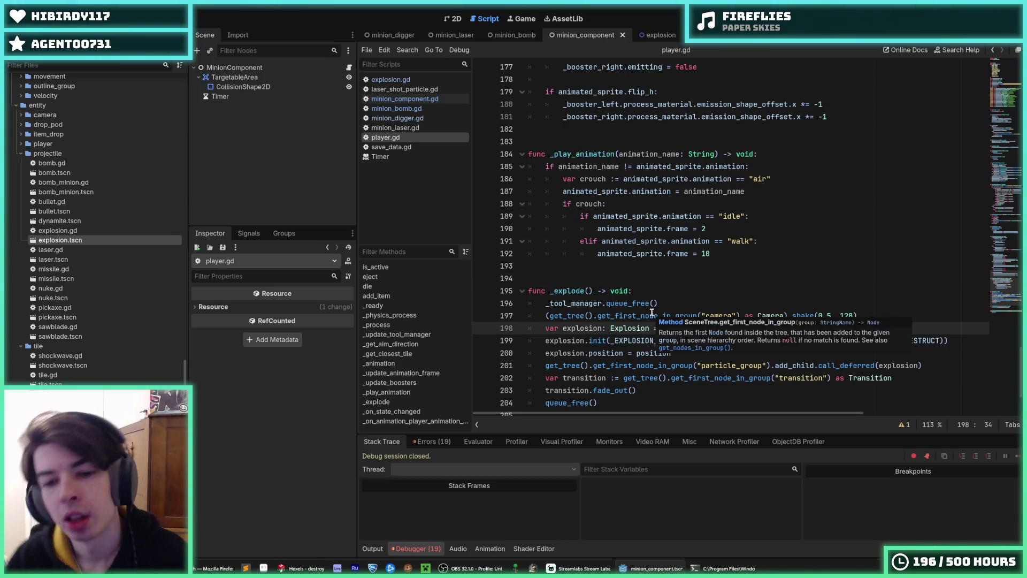
Comment out explosion lines 198–201 with Ctrl+K and run the game to test.
key("shift+Down")
key("shift+Down")
key("shift+Down")
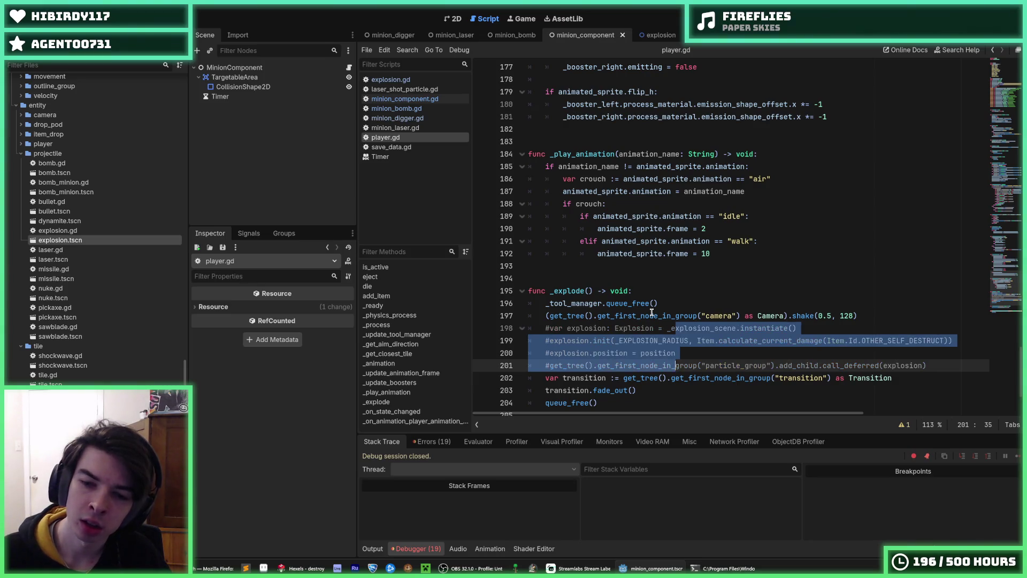
key("ctrl+k")
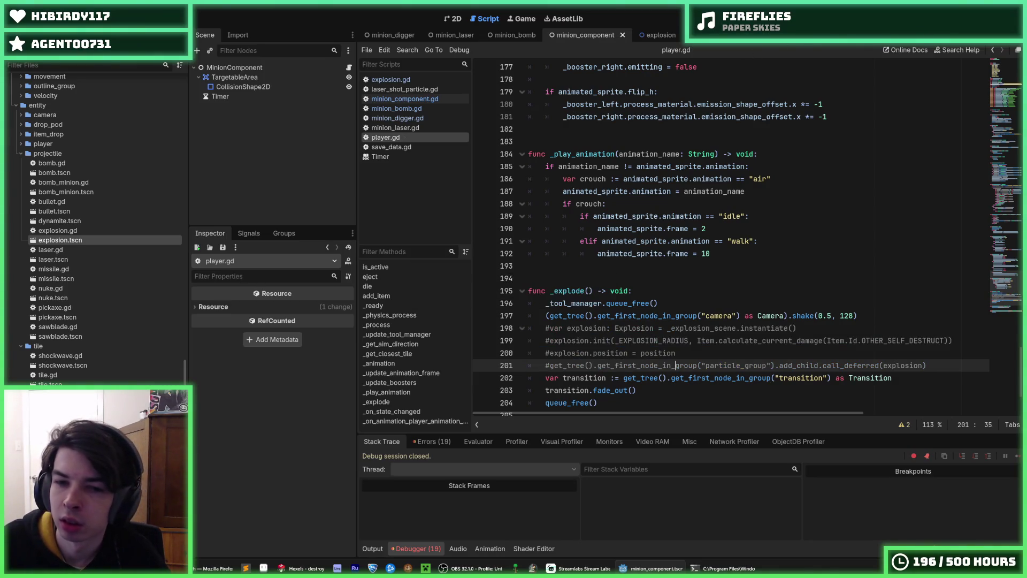
key("F5")
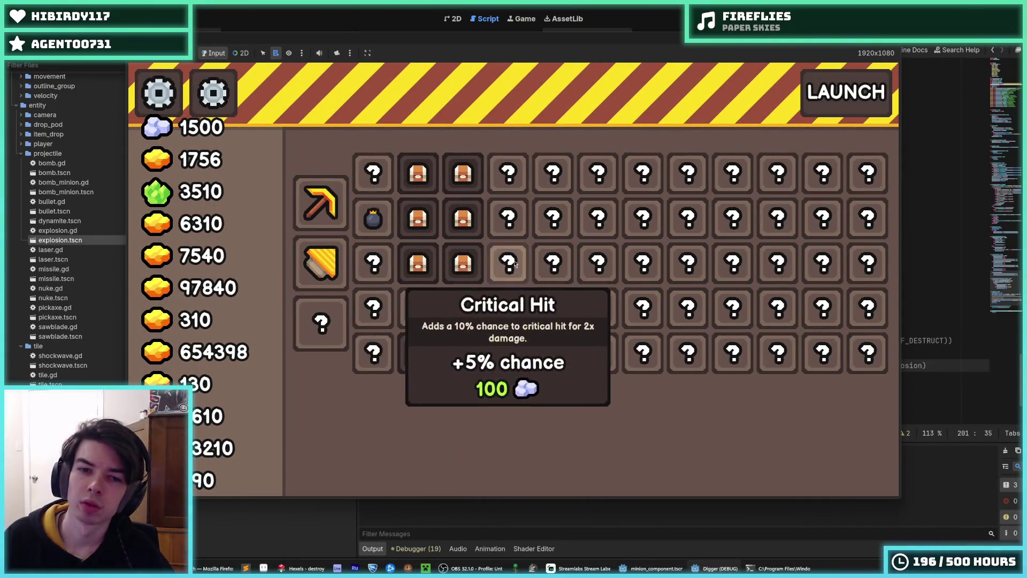
Buy the Bomb, Critical Hit and Pickaxe upgrades, then start the dig run.
mouse_move(372, 270)
mouse_move(377, 219)
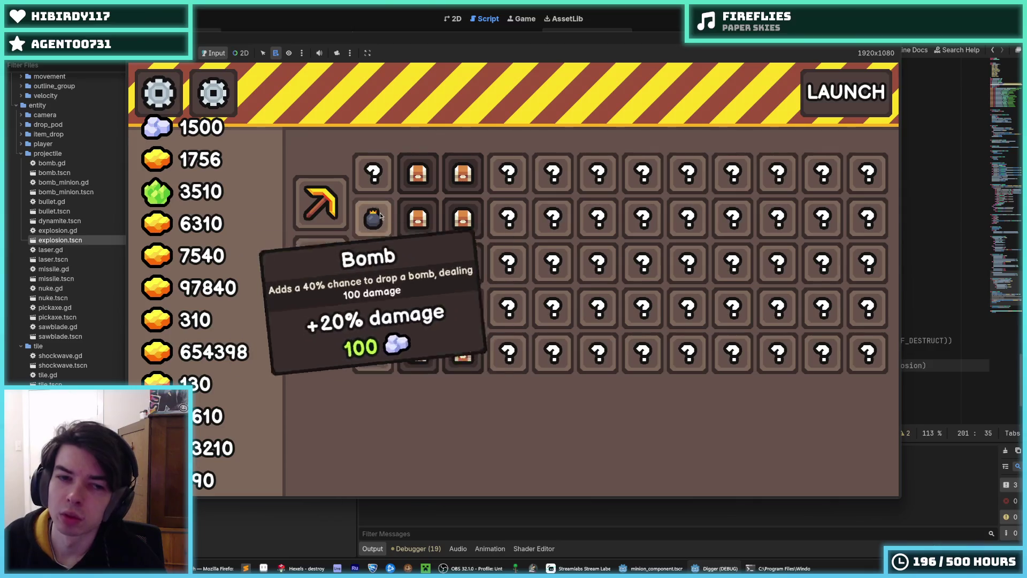
left_click(380, 213)
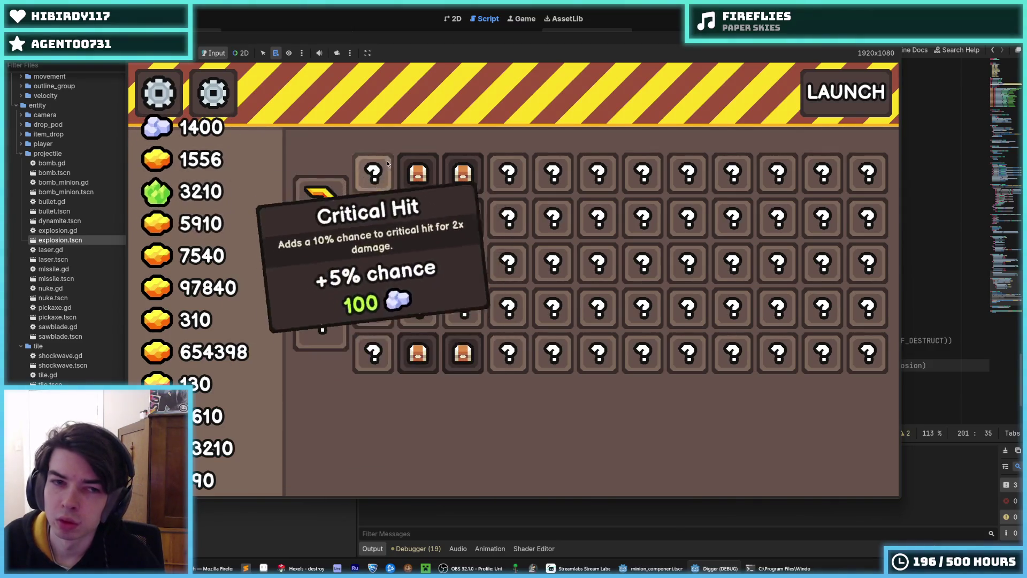
left_click(373, 173)
left_click(318, 202)
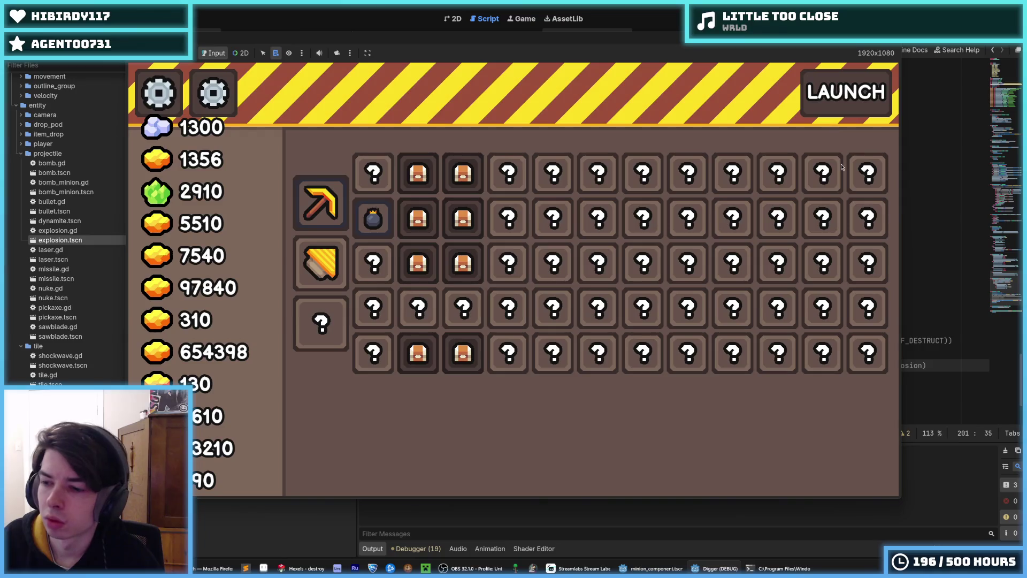
key("space")
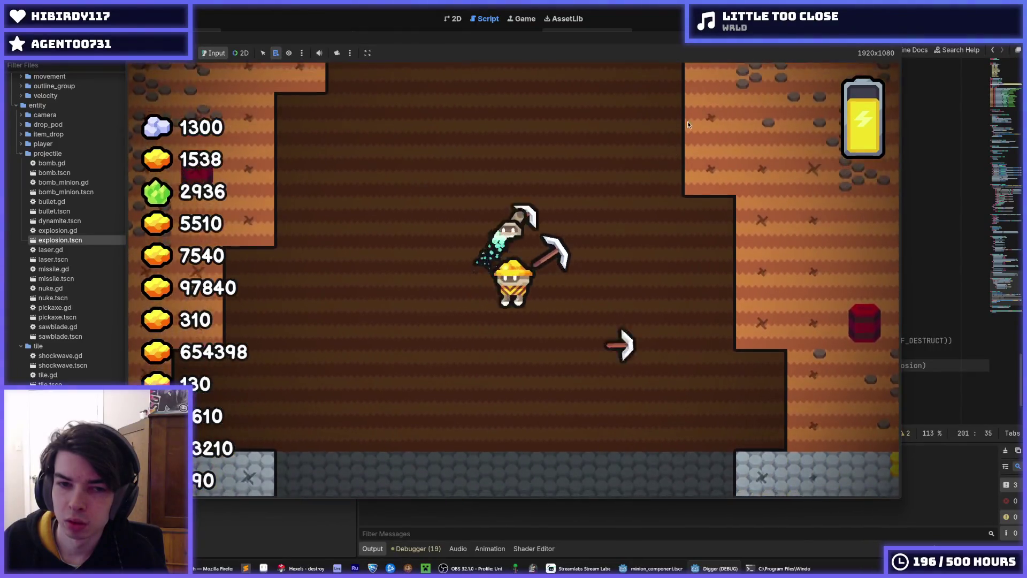
Stop the running game with F8.
key("F8")
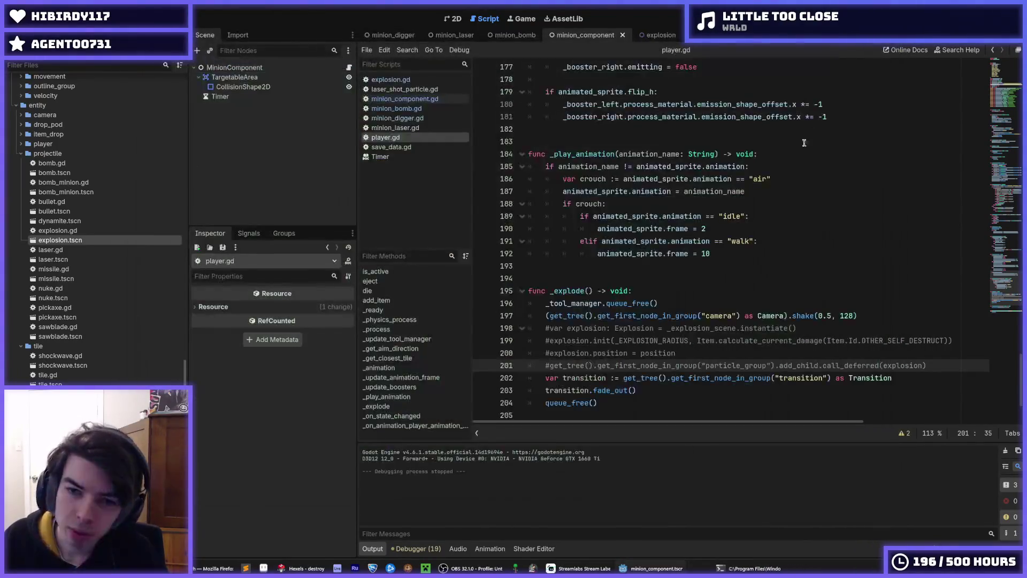
Look through minion_component.gd, explosion.gd and minion_digger.gd, ending back on minion_component.gd.
left_click(787, 155)
key("Up")
key("Up")
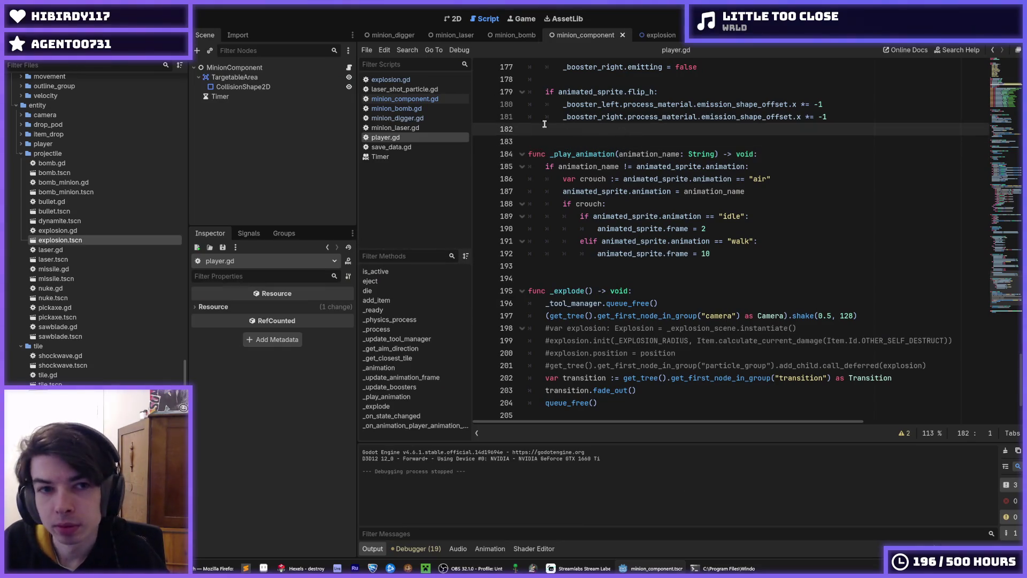
left_click(430, 100)
left_click(406, 82)
left_click(415, 119)
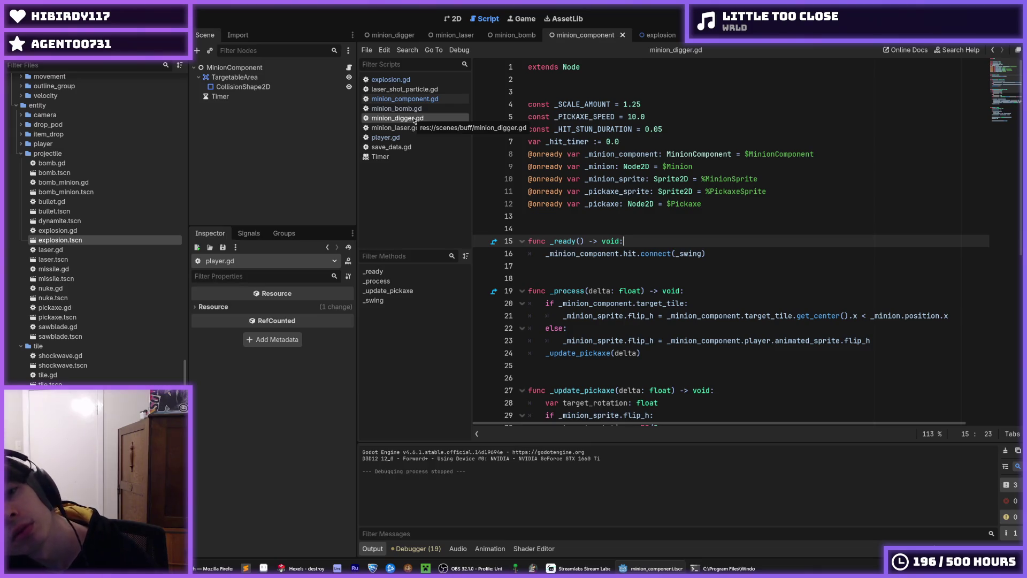
left_click(408, 101)
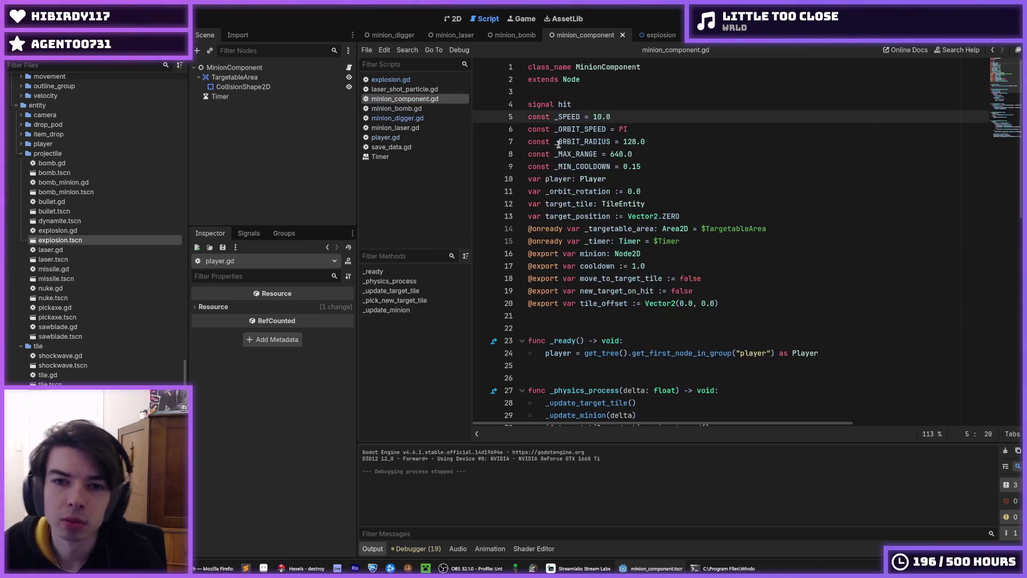
Add an empty line after extends Node in minion_component.gd, review the script and save.
left_click(657, 131)
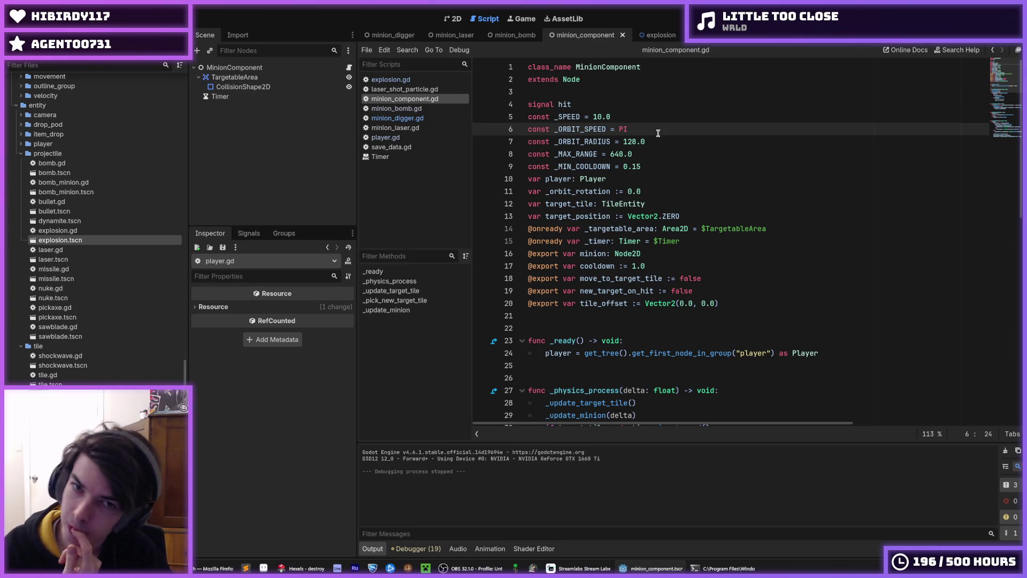
key("Up")
key("Up")
key("Up")
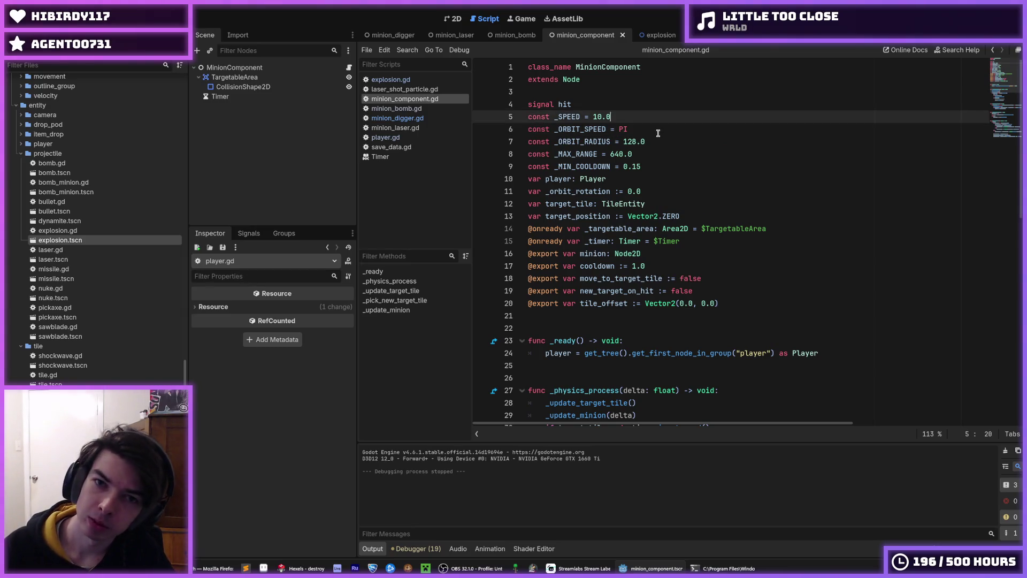
key("Return")
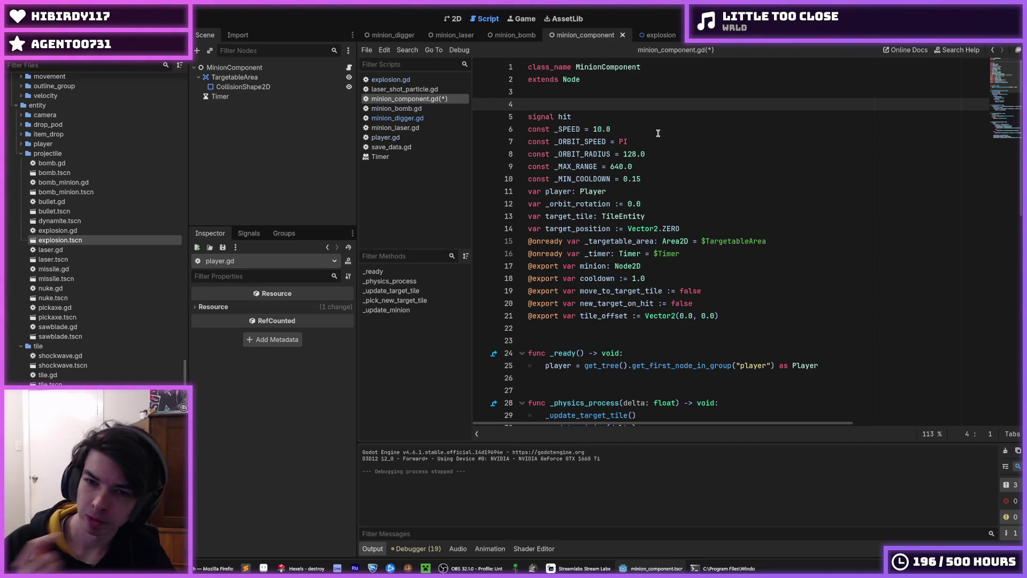
scroll(660, 150, "down", 10)
scroll(666, 176, "up", 5)
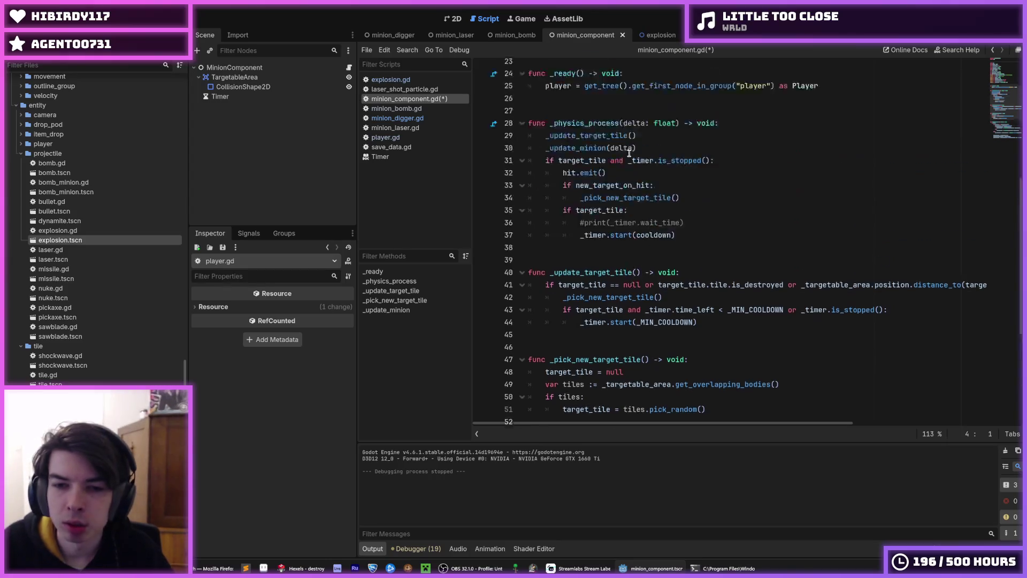
left_click(669, 170)
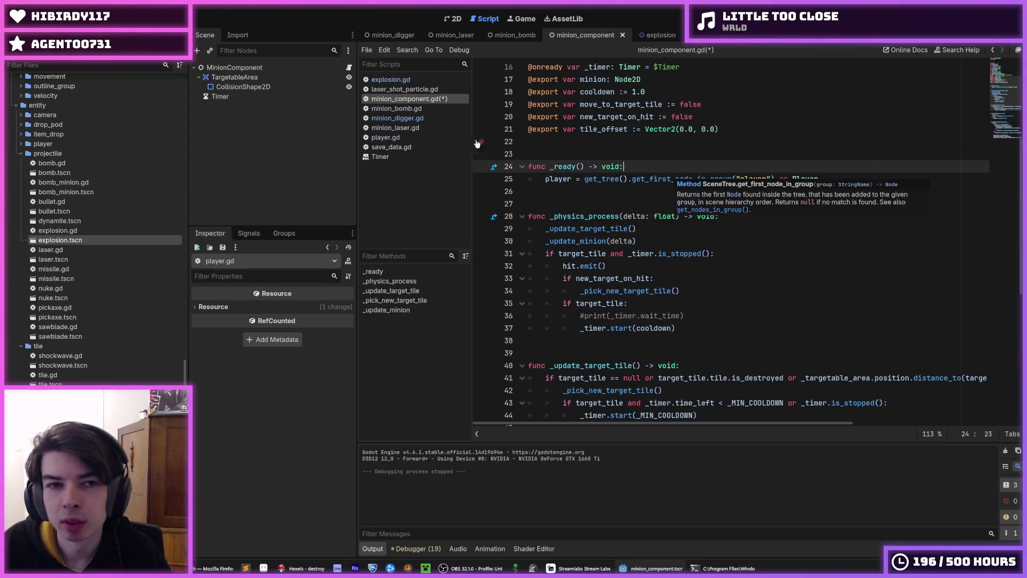
scroll(624, 152, "up", 4)
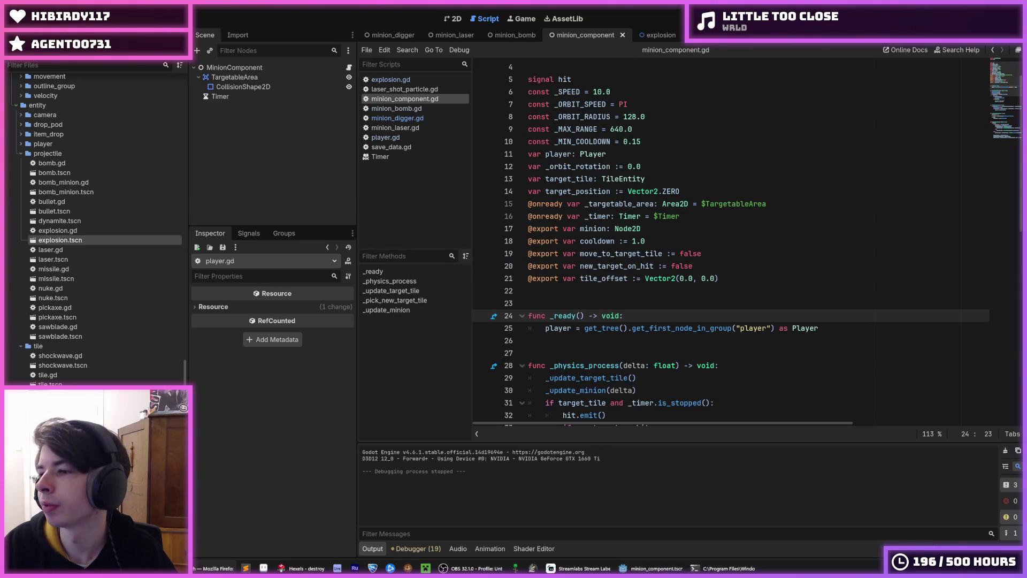
scroll(603, 283, "down", 8)
left_click(689, 248)
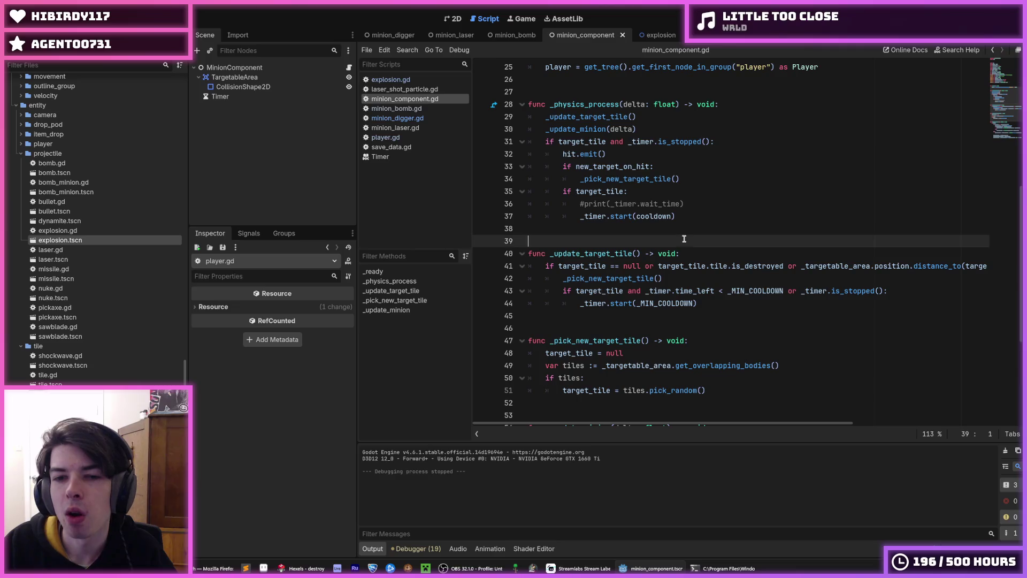
scroll(662, 255, "down", 5)
scroll(634, 265, "up", 13)
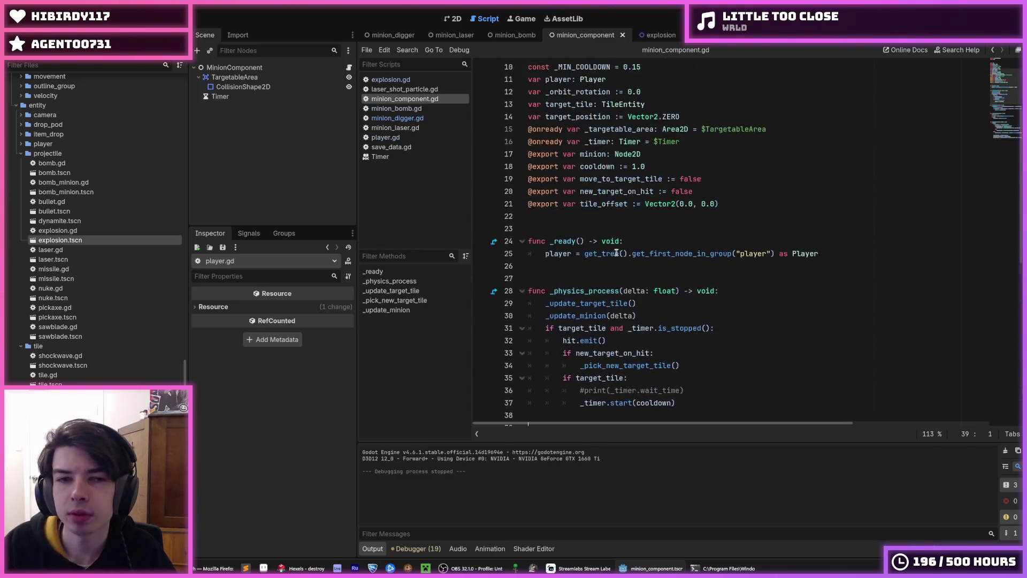
key("ctrl+s")
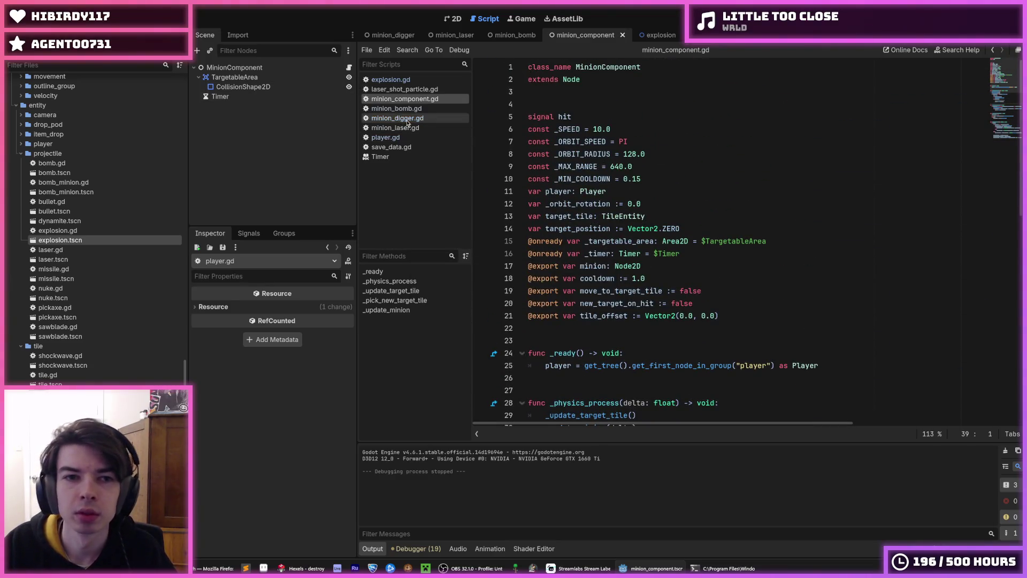
Glance at minion_digger.gd, then review lines 13–21 of minion_component.gd.
left_click(406, 119)
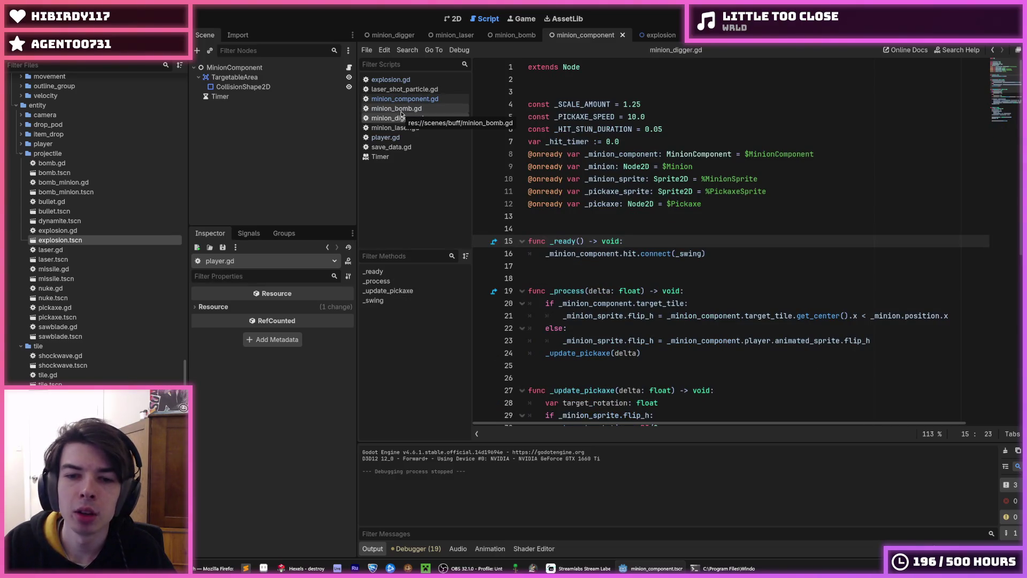
left_click(404, 100)
left_click(745, 230)
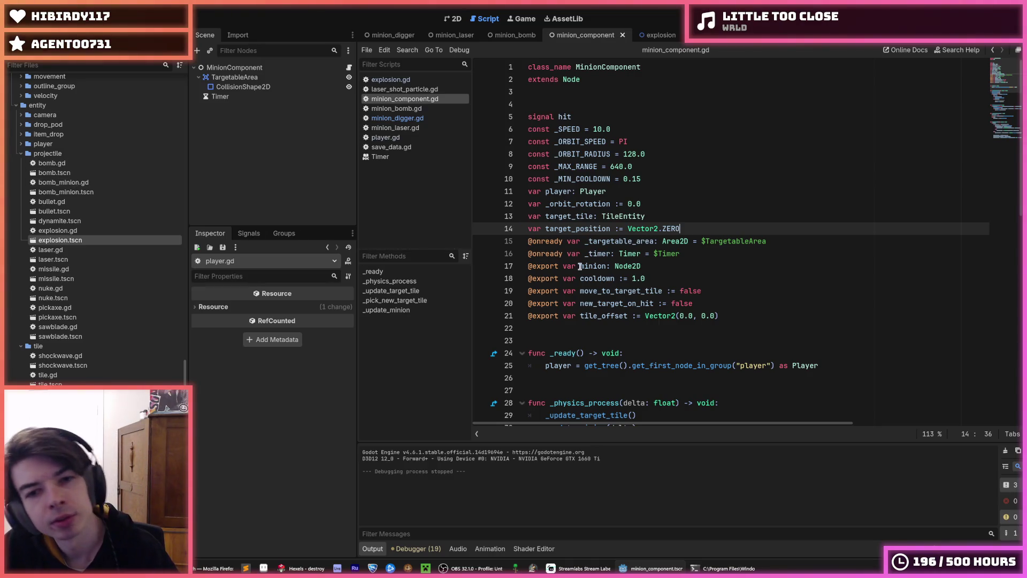
left_click(689, 218)
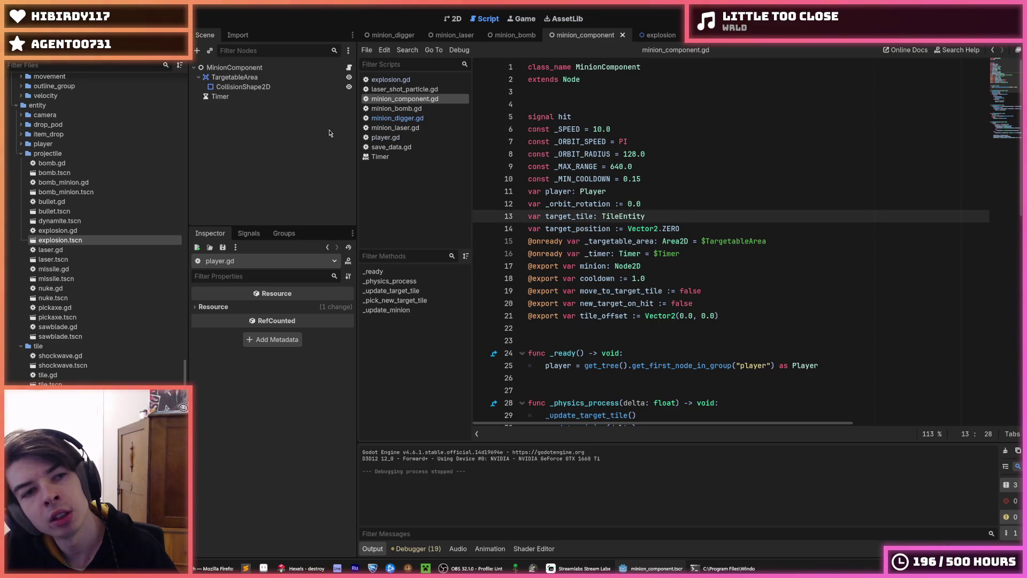
scroll(613, 230, "down", 3)
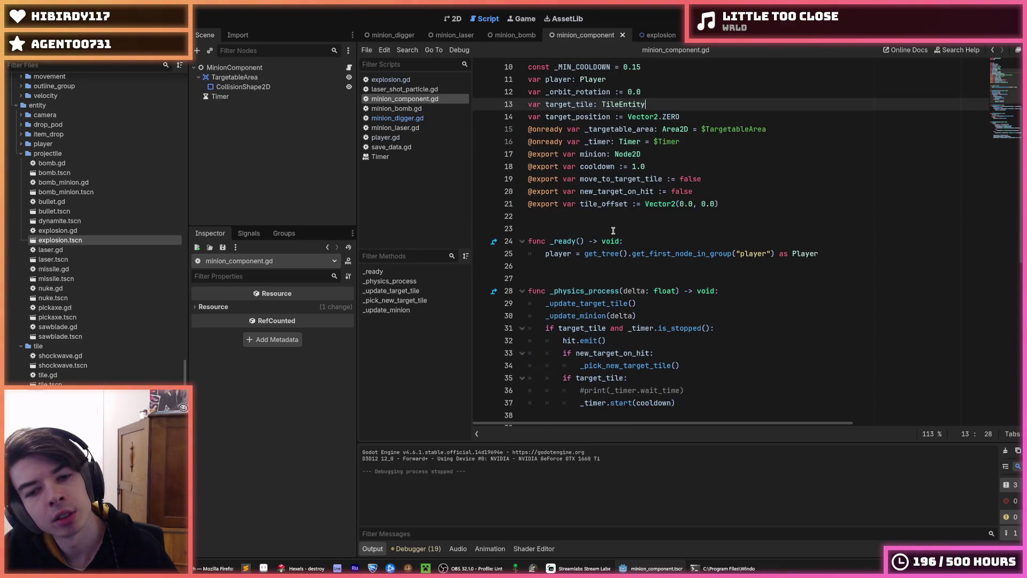
left_click(731, 204)
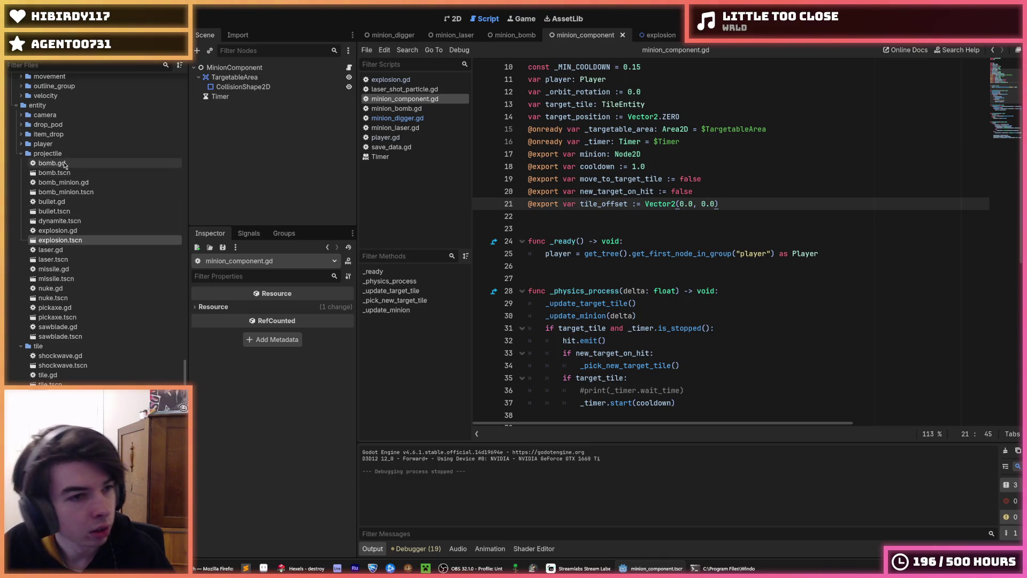
scroll(67, 185, "down", 10)
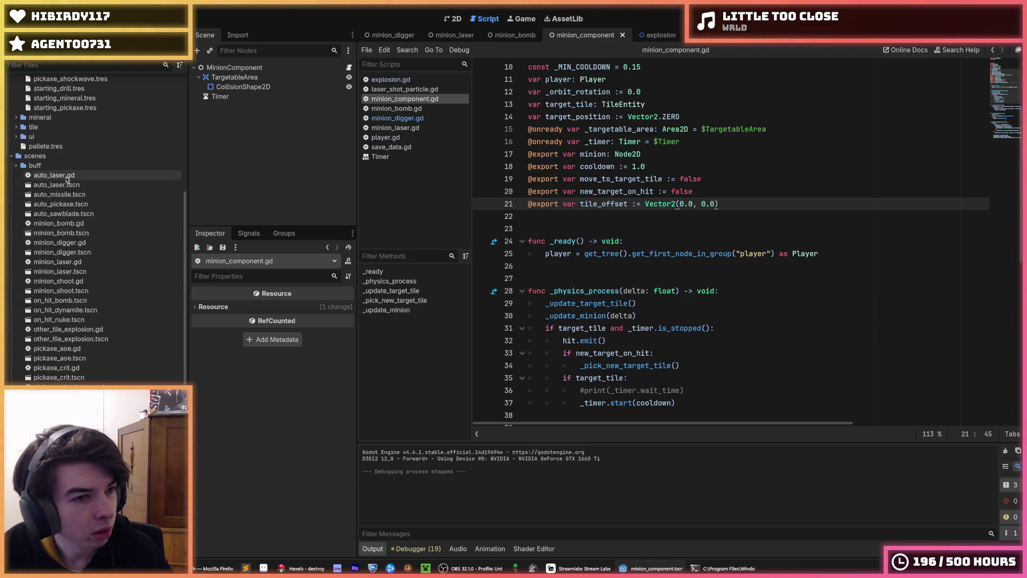
scroll(70, 256, "up", 10)
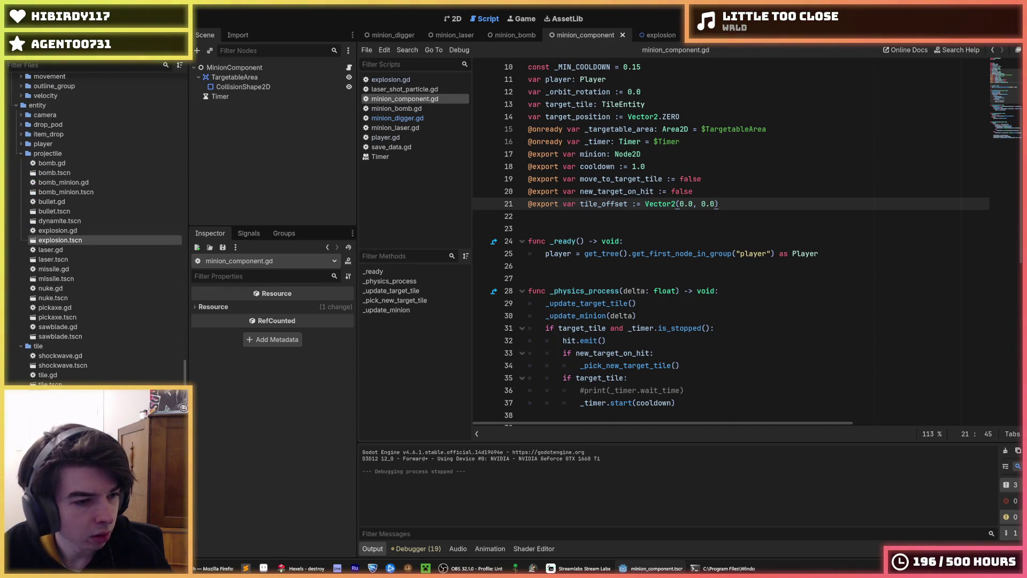
scroll(96, 228, "up", 1)
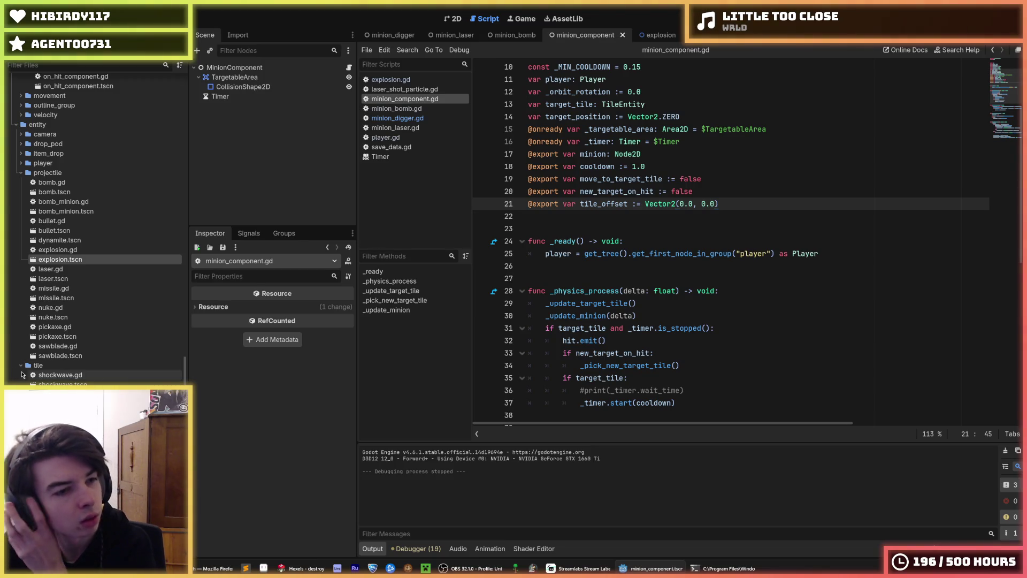
scroll(96, 230, "up", 5)
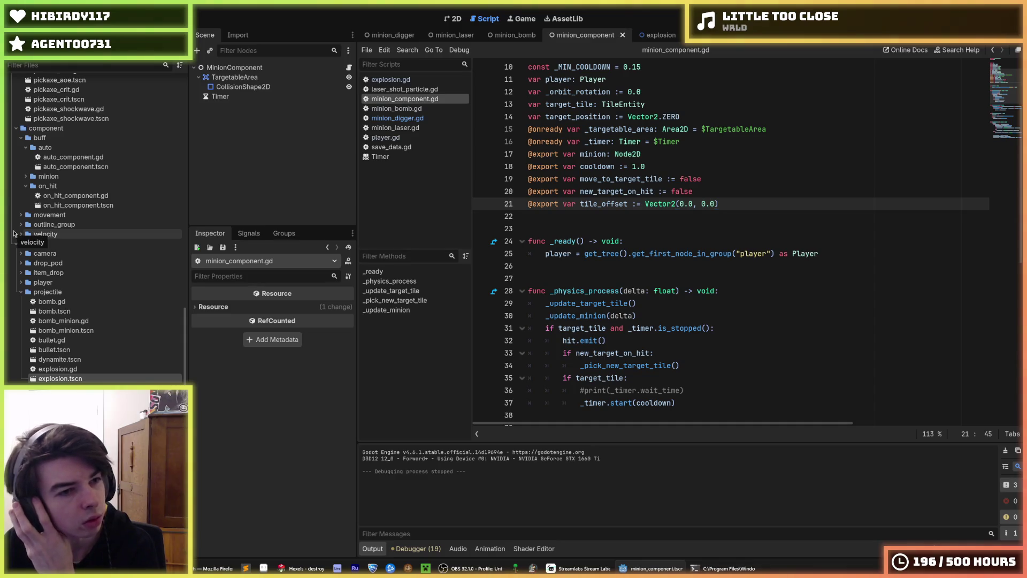
Collapse the projectile folder, expand buff > minion, and open auto_component.gd.
left_click(21, 291)
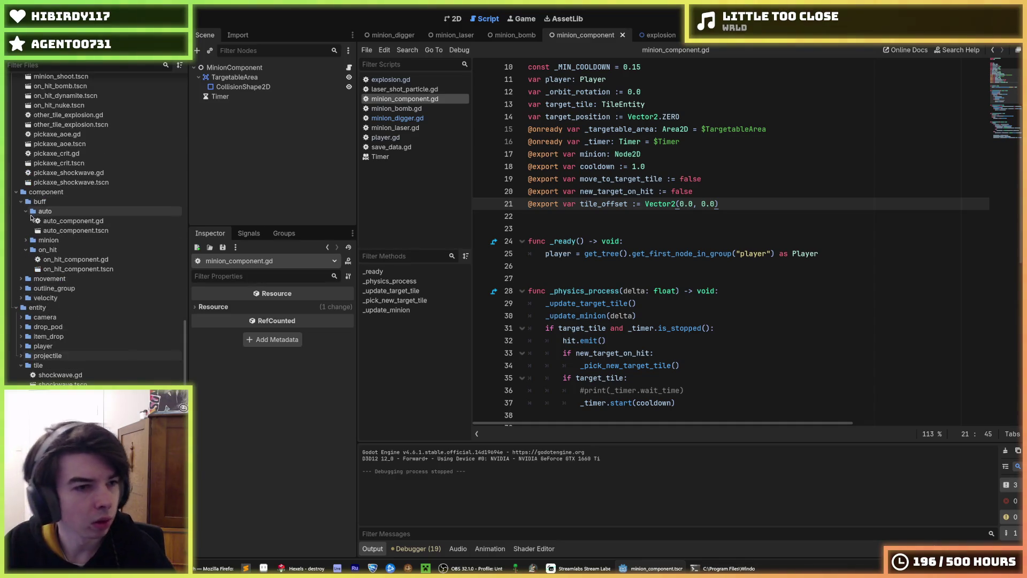
left_click(25, 239)
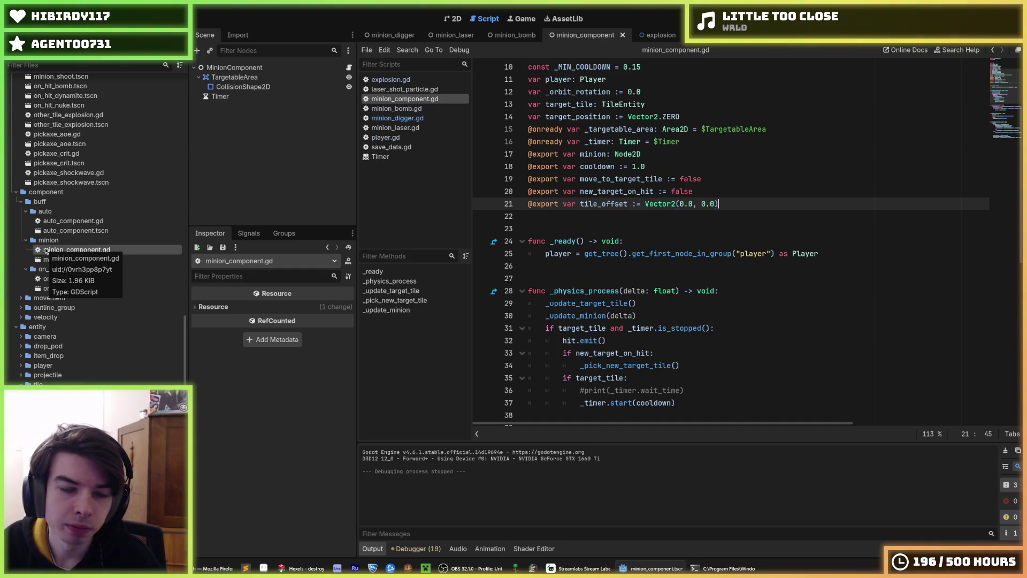
double_click(92, 222)
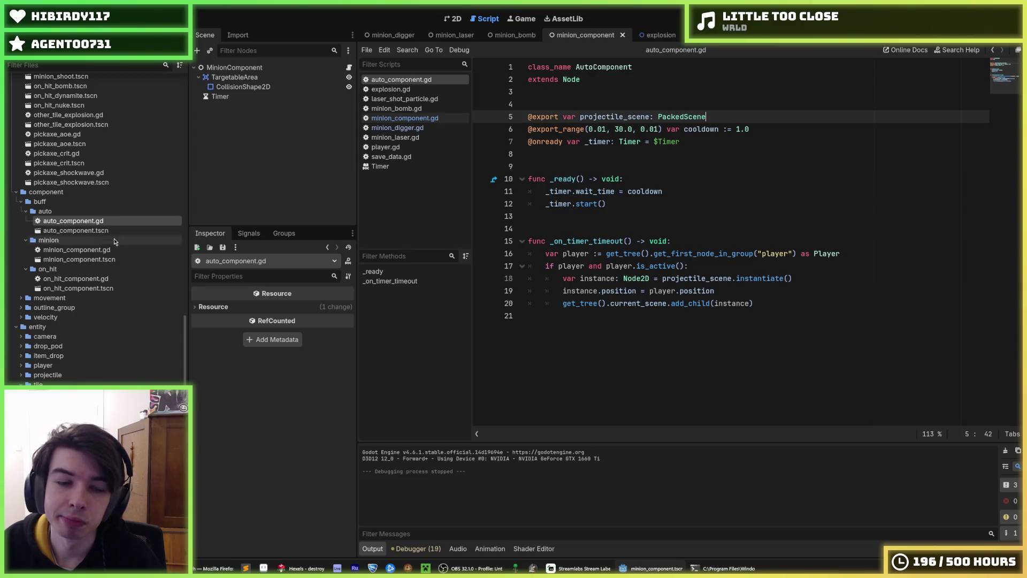
Open on_hit_component.gd and select the buff_manager lookup and hit-connect lines in _ready.
double_click(75, 280)
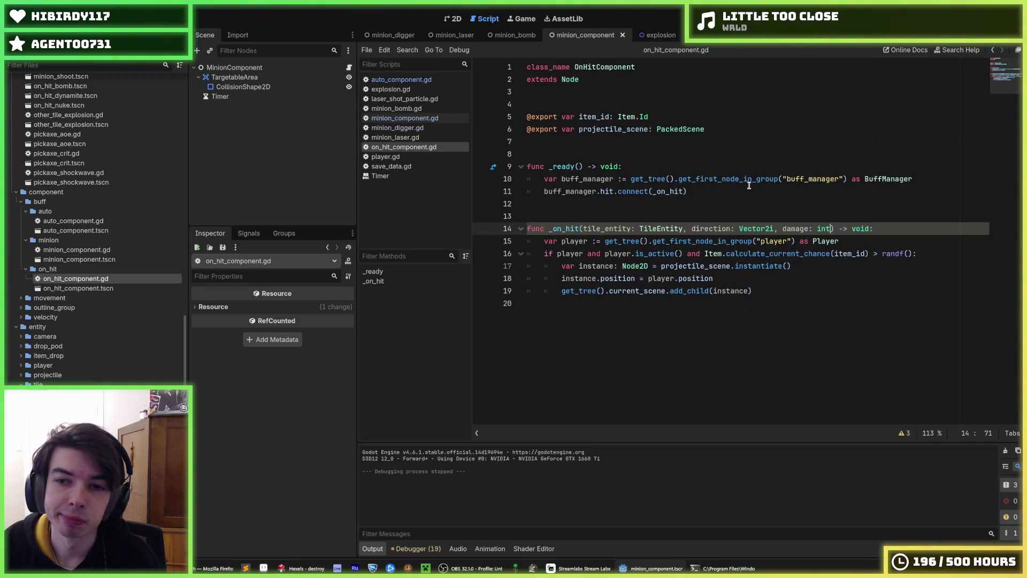
left_click(683, 191)
left_click_drag(498, 185, 497, 186)
key("ctrl+c")
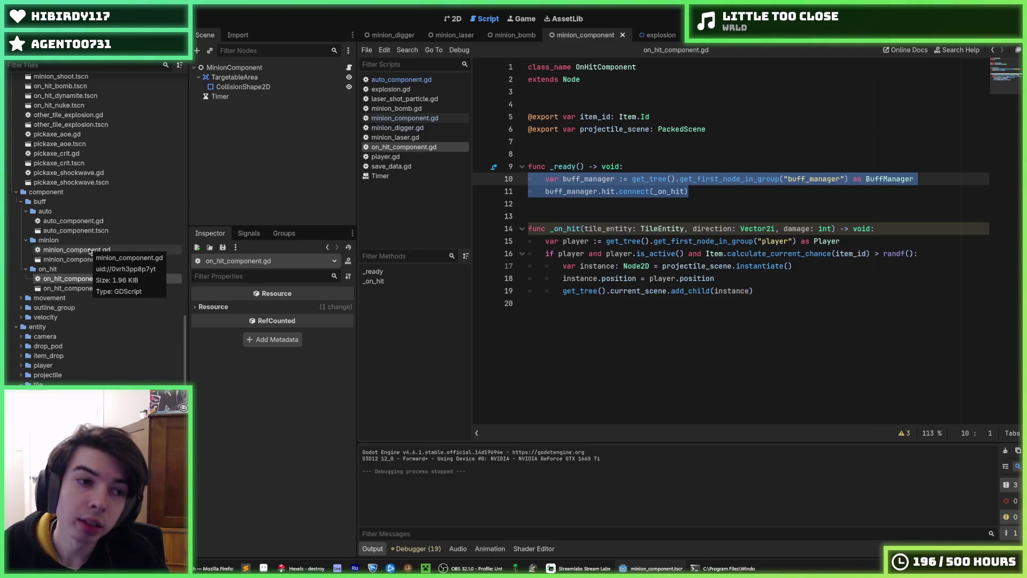
Return to minion_component.gd with the caret at the end of func _ready.
double_click(90, 250)
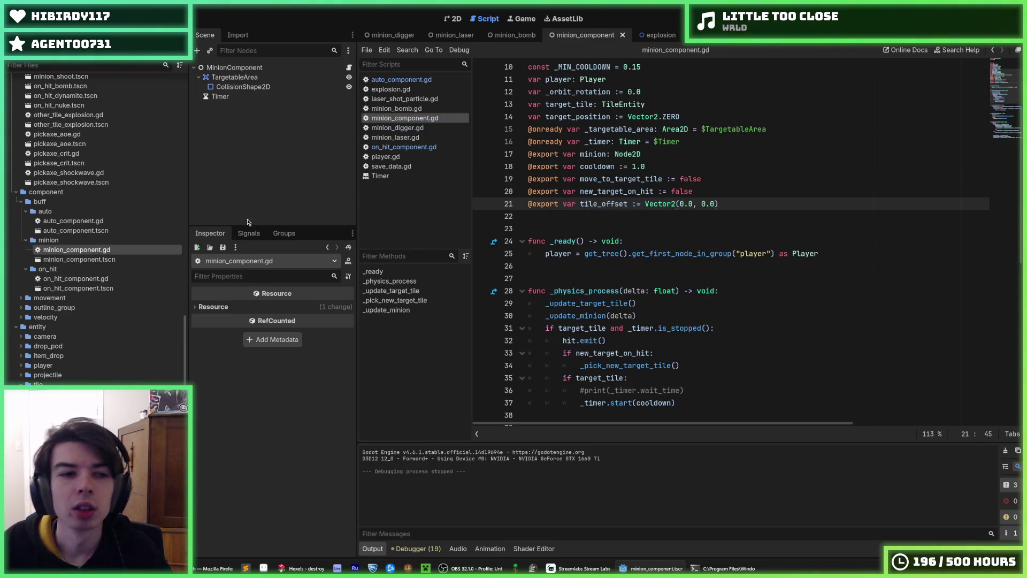
double_click(94, 279)
double_click(100, 249)
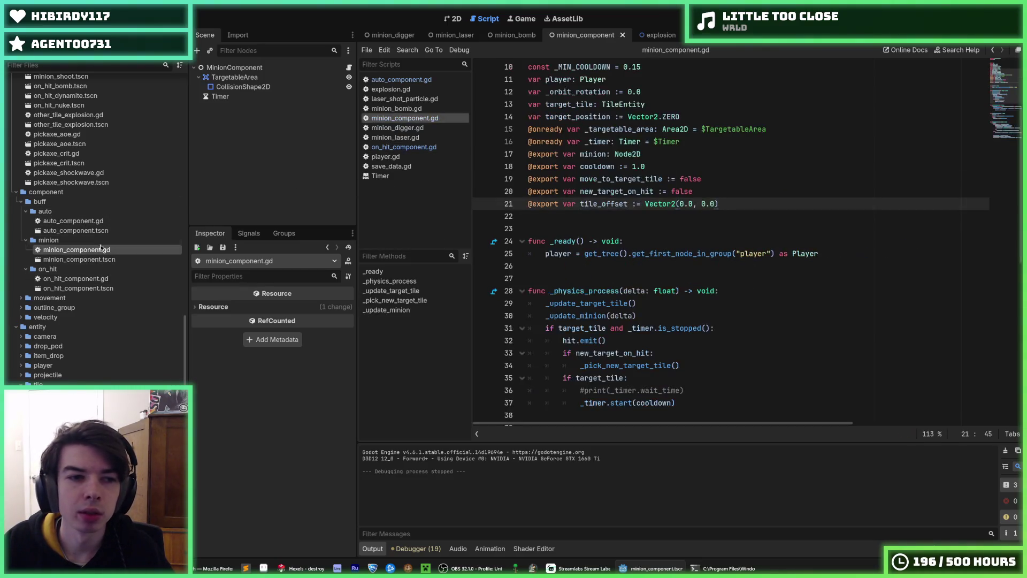
left_click(690, 241)
Paste the buff_manager lookup into _ready, replace the connect call with buff_manager.minion_count += 1, and save.
scroll(691, 225, "down", 3)
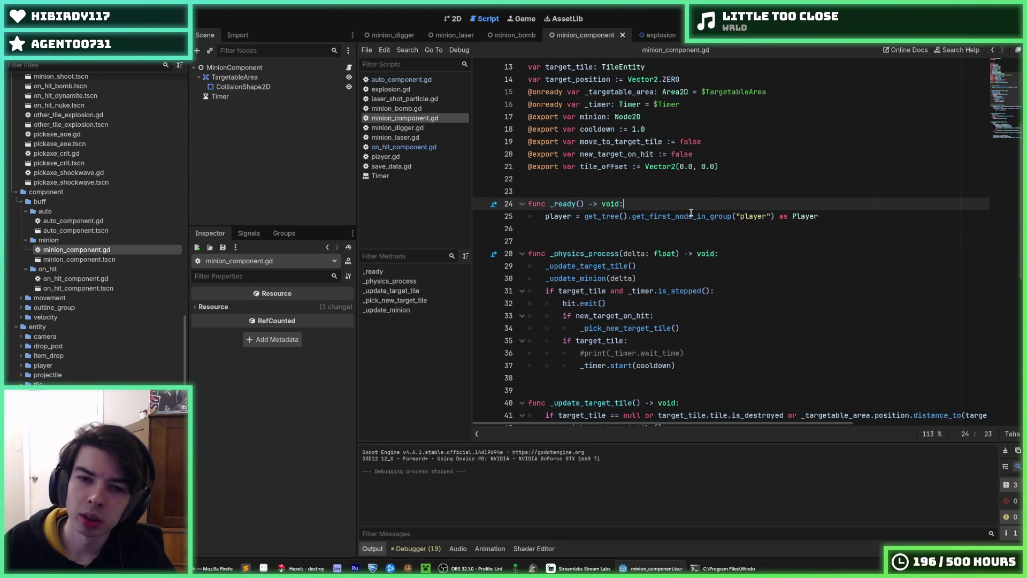
key("Return")
key("ctrl+v")
left_click(690, 215)
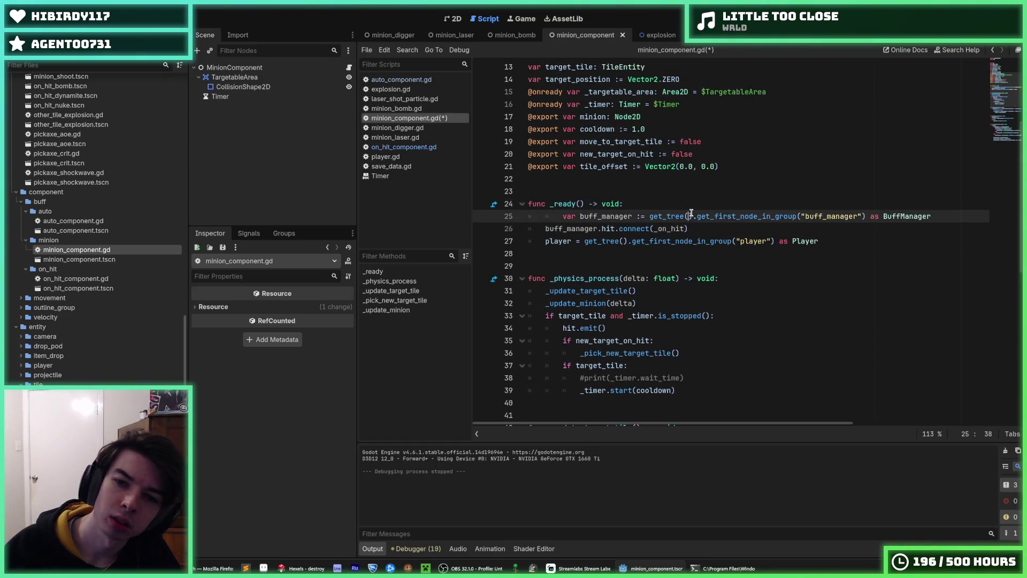
key("shift+Tab")
key("Down")
key("shift+Home")
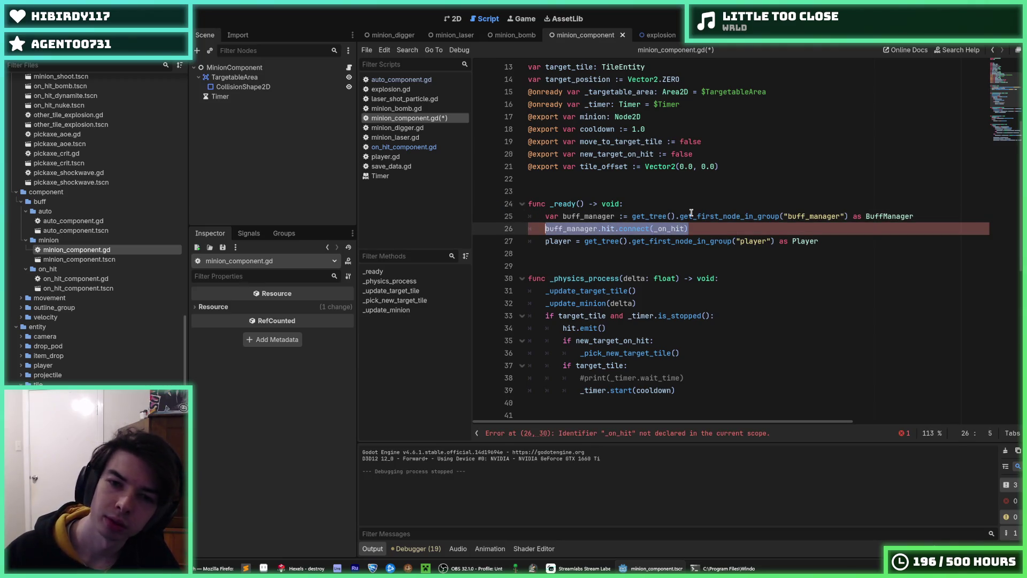
type("buff_manager.minion")
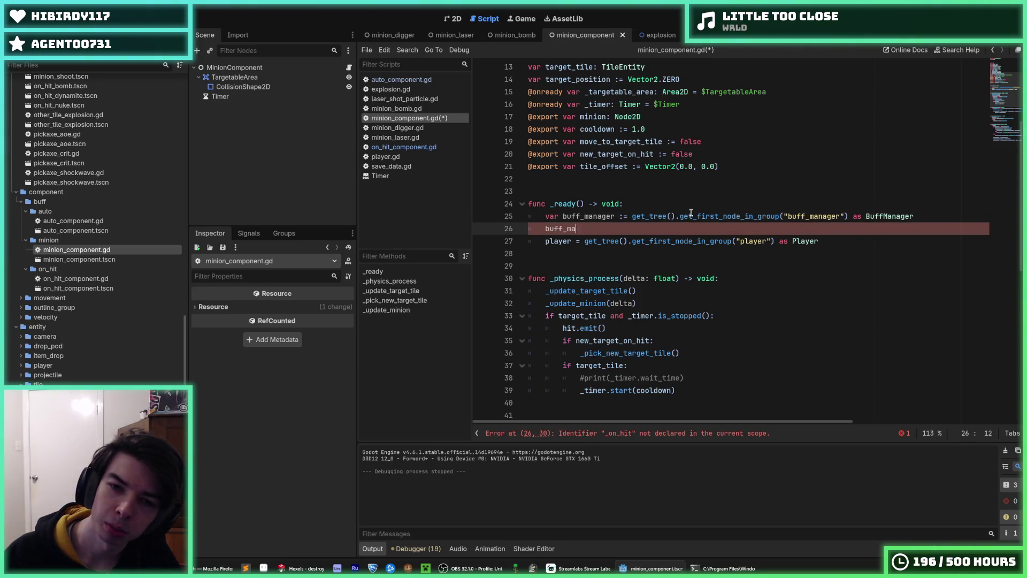
type("_count")
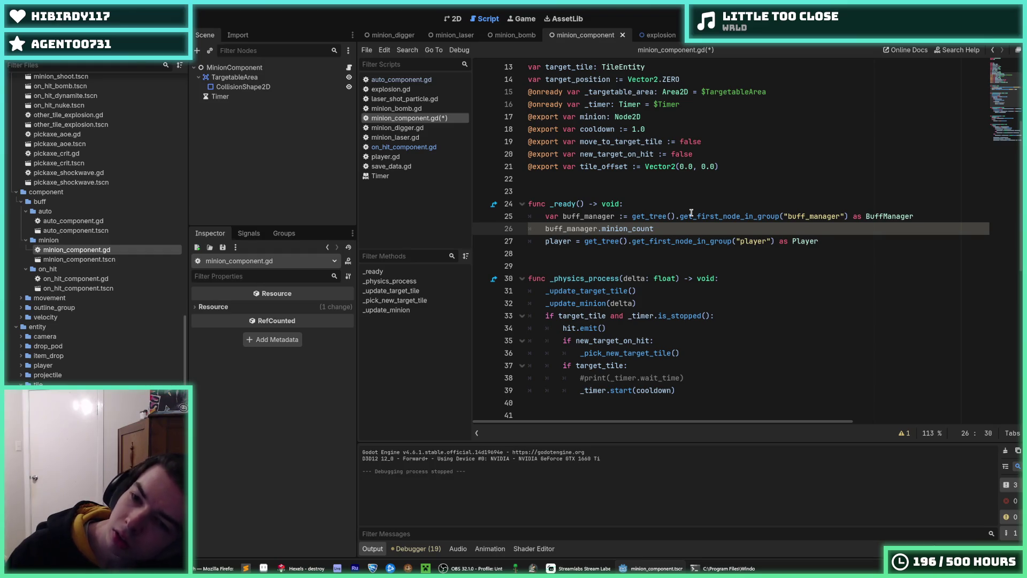
type(" += 1")
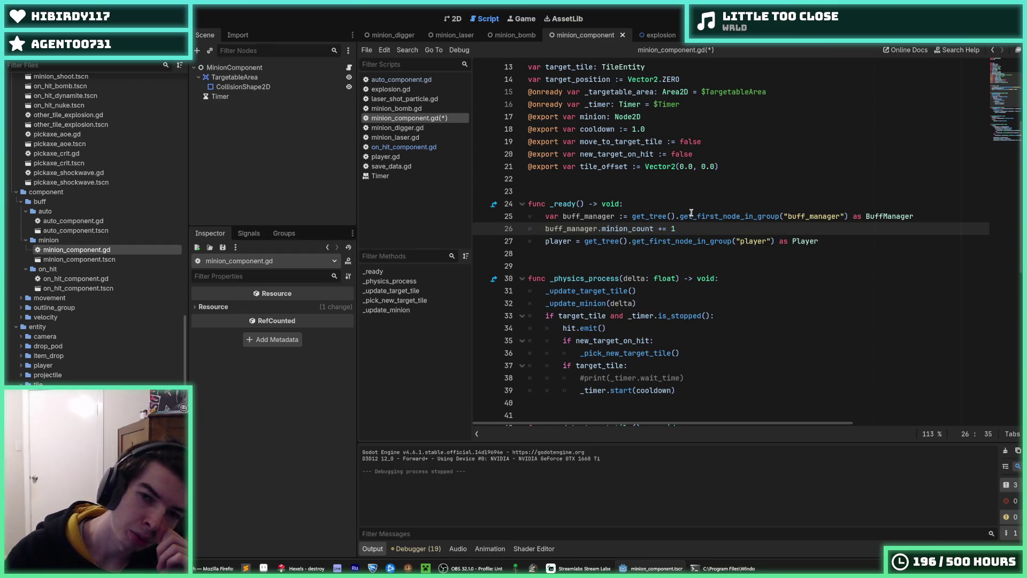
double_click(572, 228)
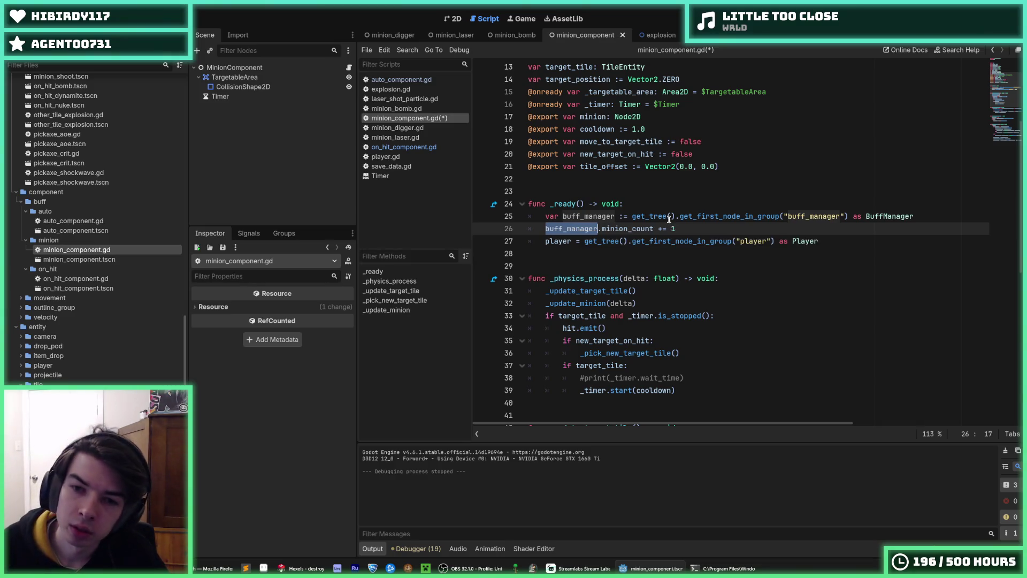
key("ctrl+s")
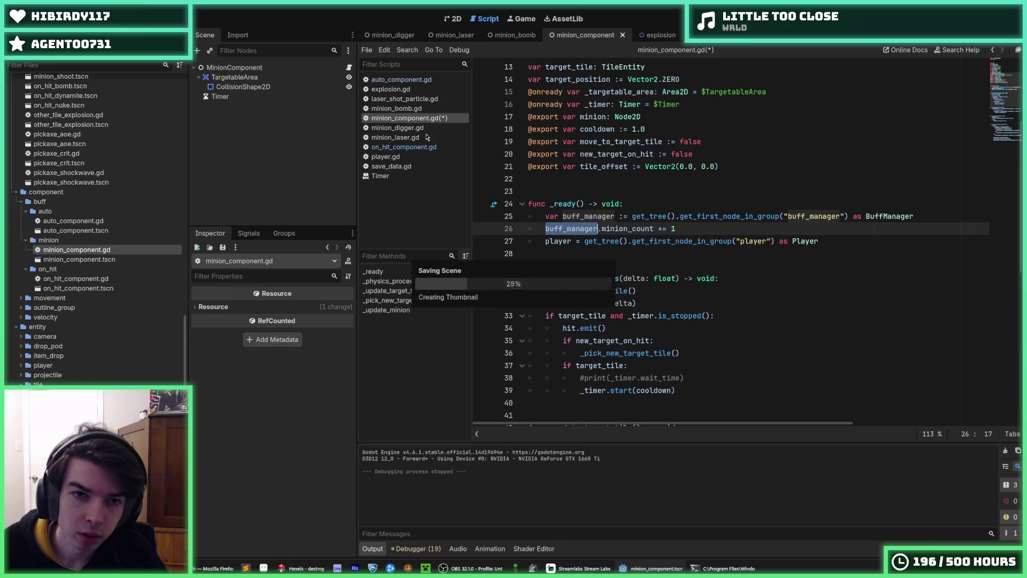
scroll(76, 303, "down", 1)
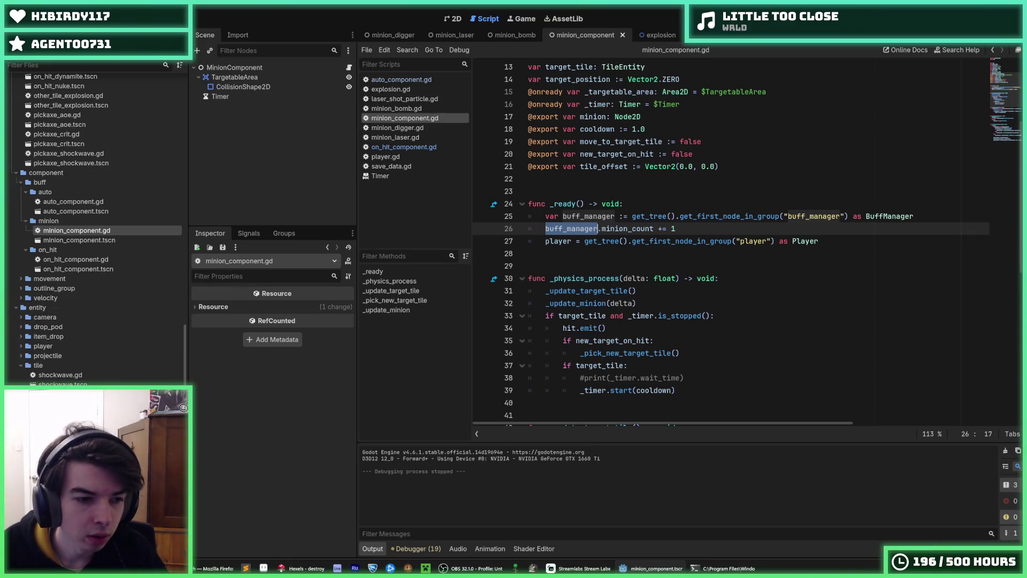
Add var minion_count = 0 on line 8 of buff_manager.gd, below the signals.
left_click(890, 216, "ctrl")
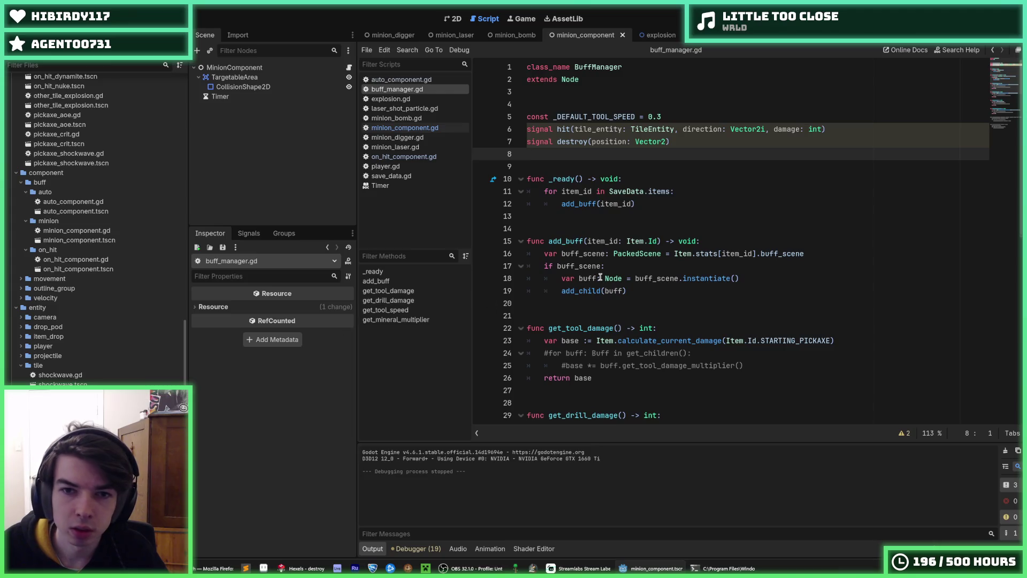
type("var ")
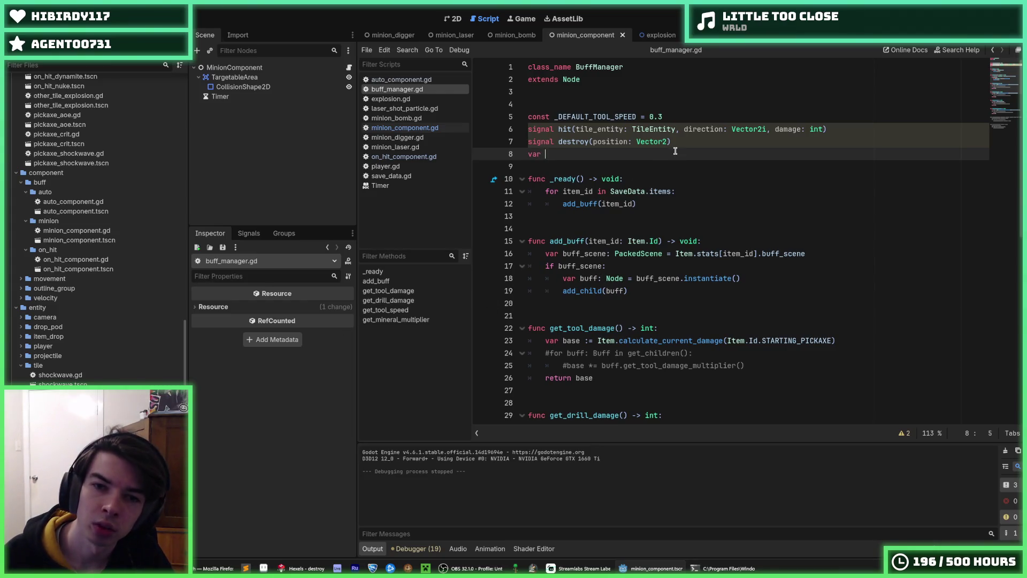
type("minion_count ")
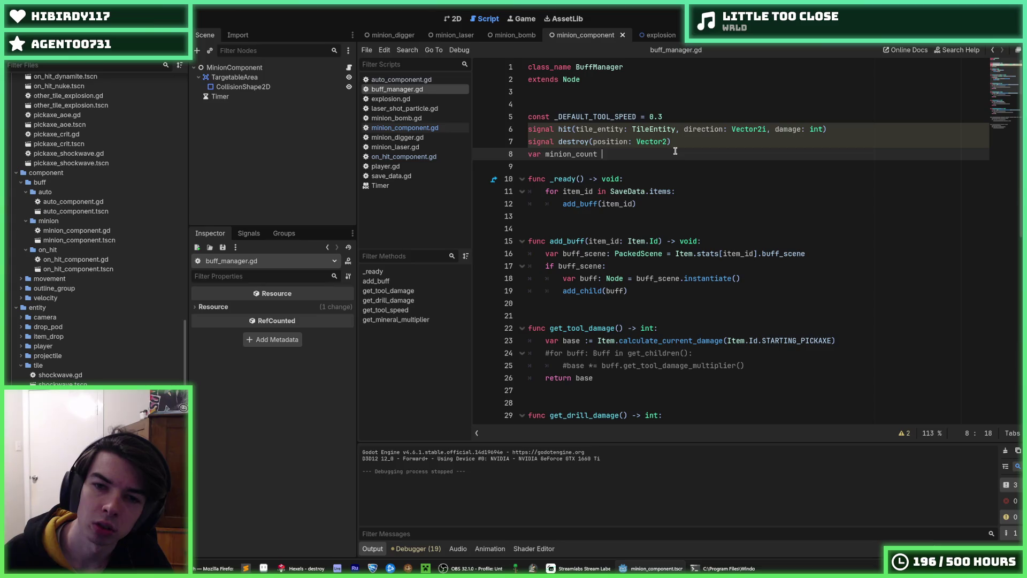
type("= 0")
key("Return")
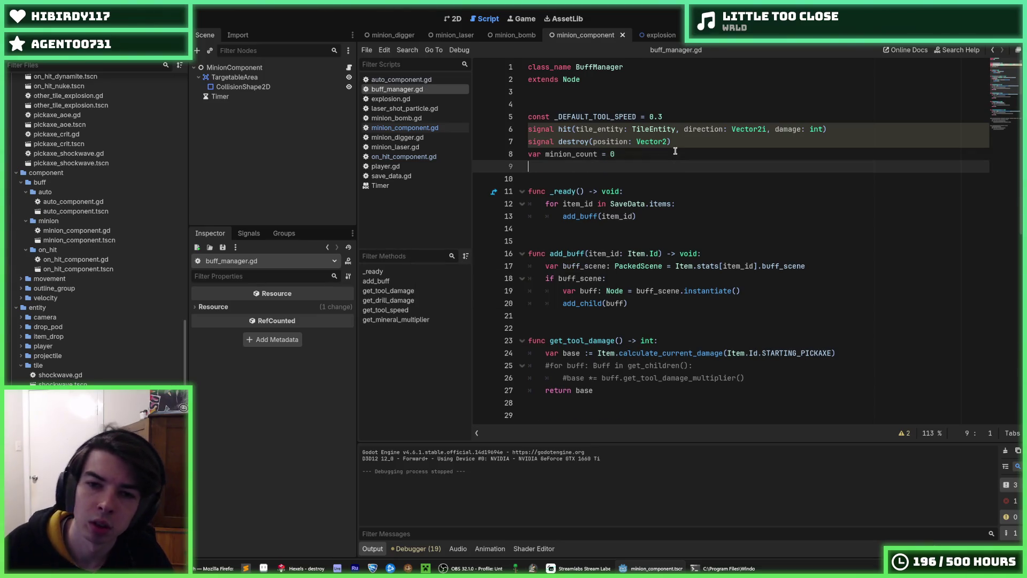
left_click(566, 150)
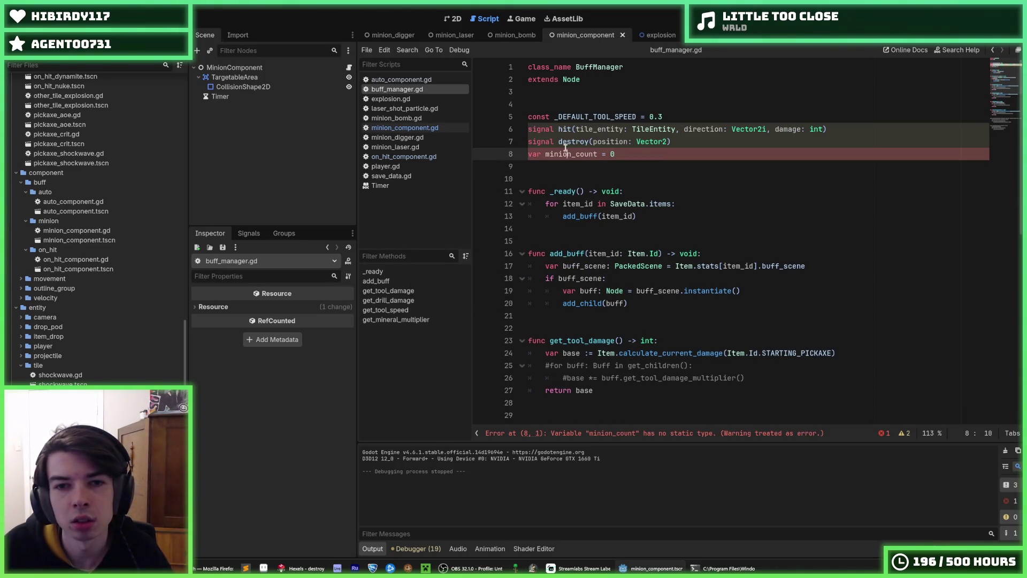
double_click(565, 151)
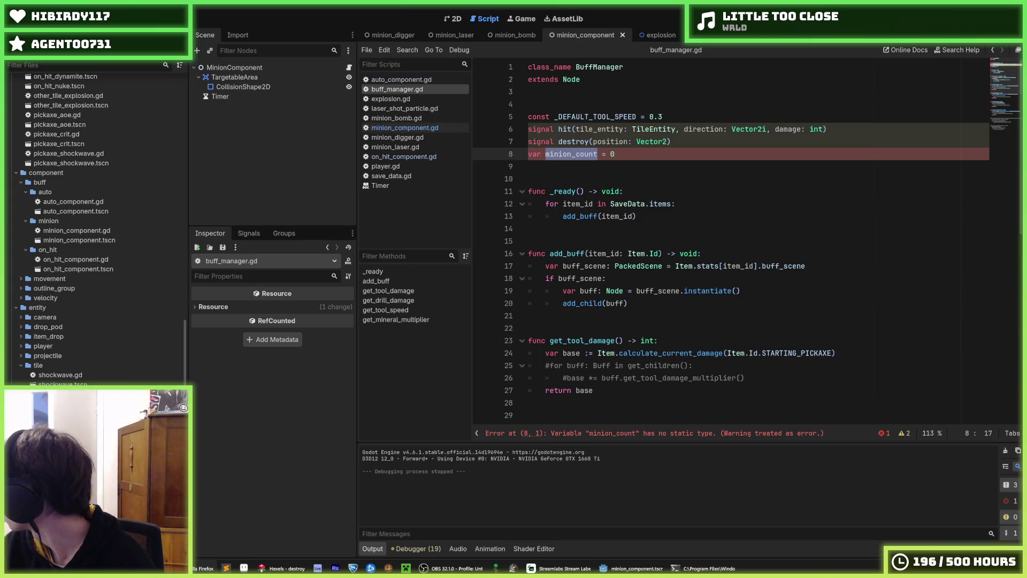
left_click(623, 152)
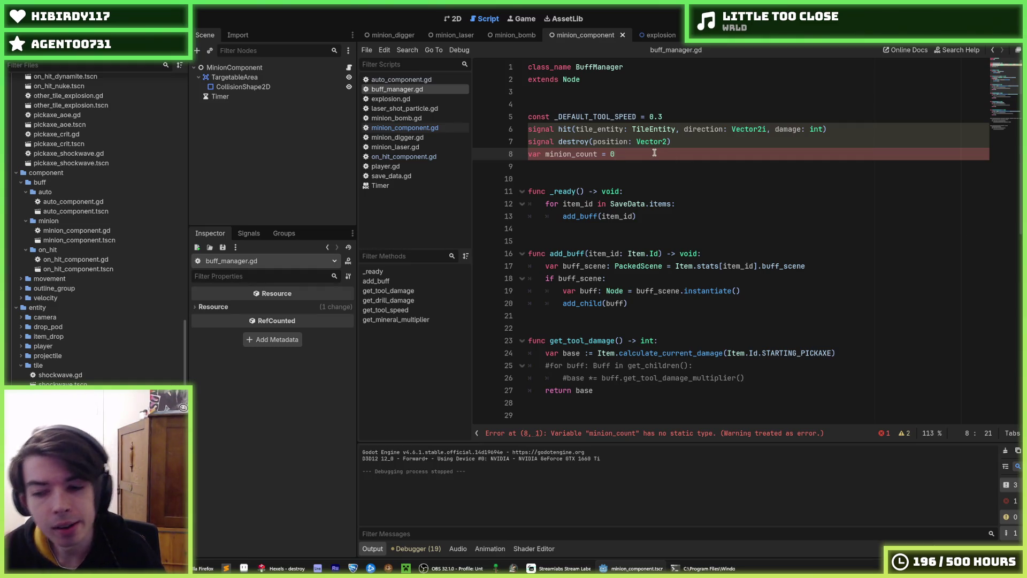
left_click(671, 141)
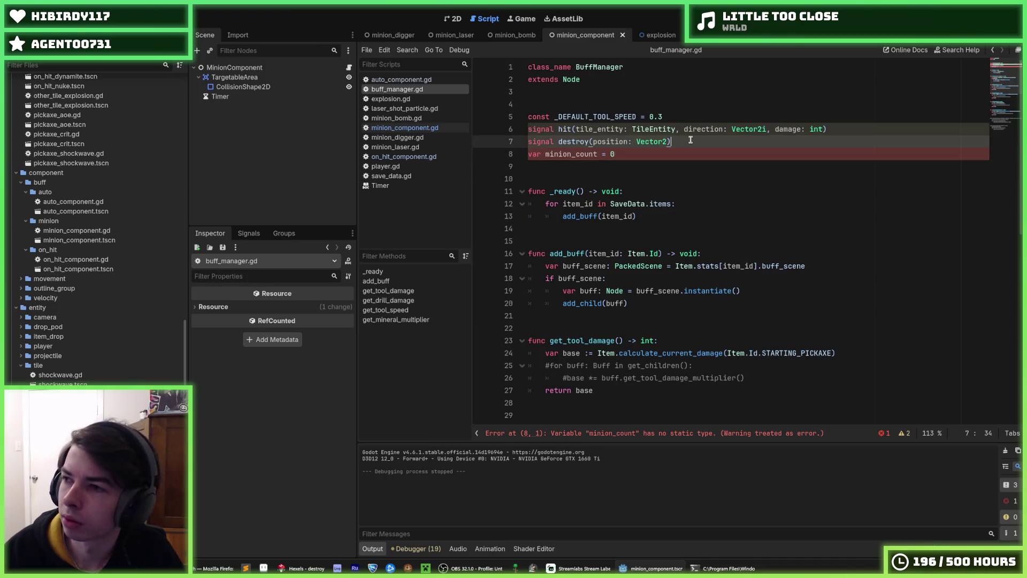
double_click(550, 154)
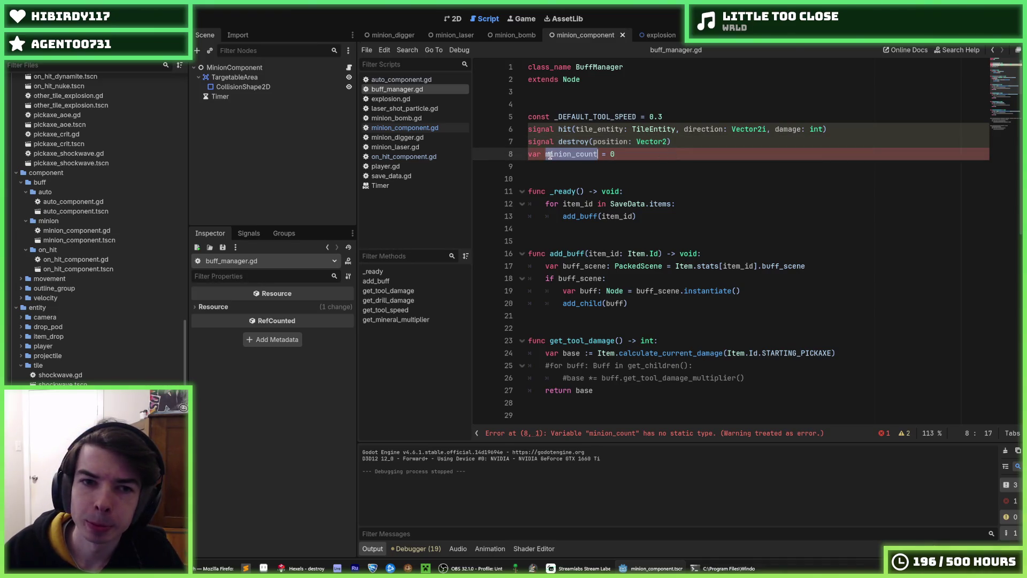
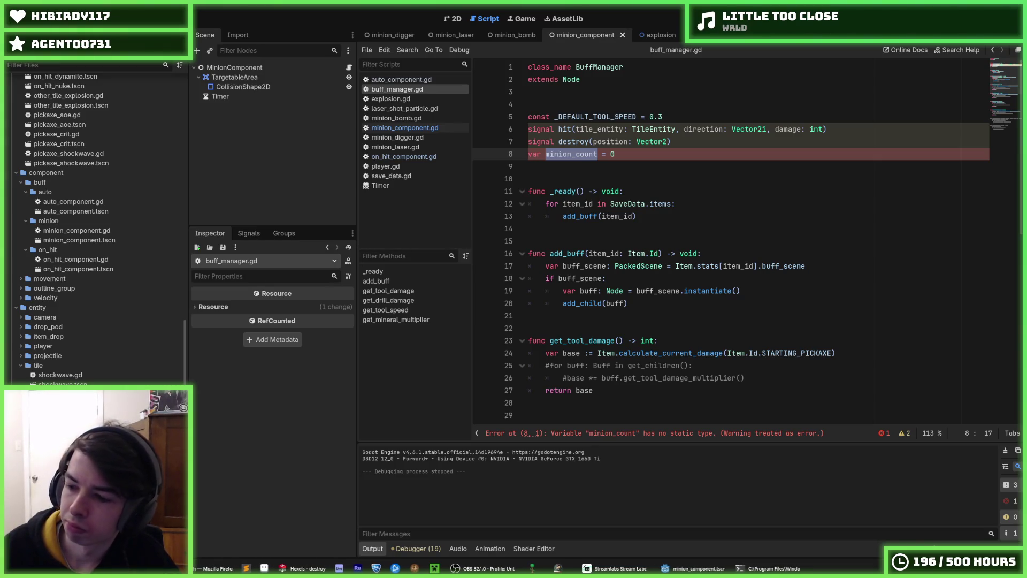
Switch to the minion_bomb scene and open minion_component.gd from the Scripts list.
left_click(583, 154)
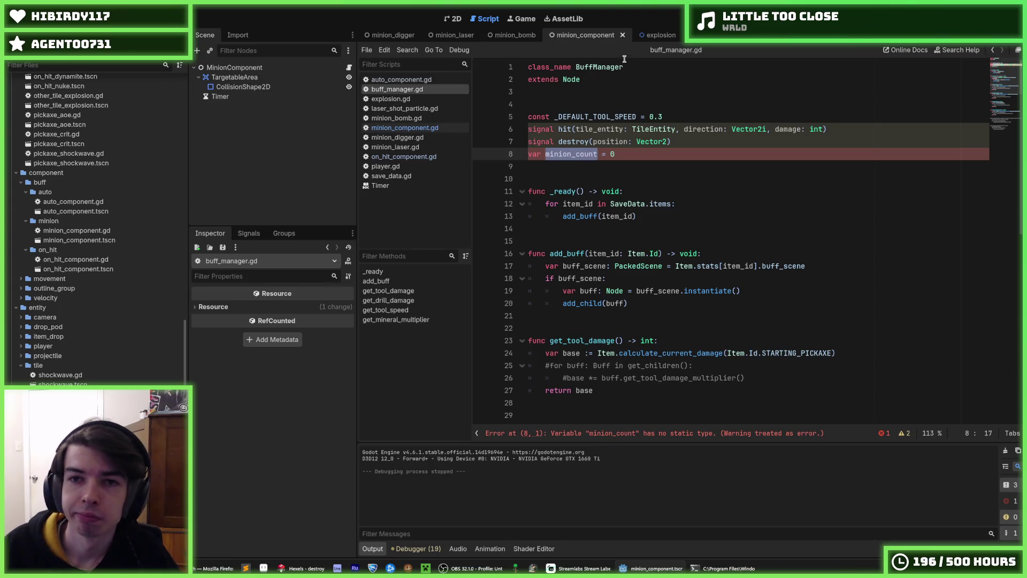
left_click(510, 38)
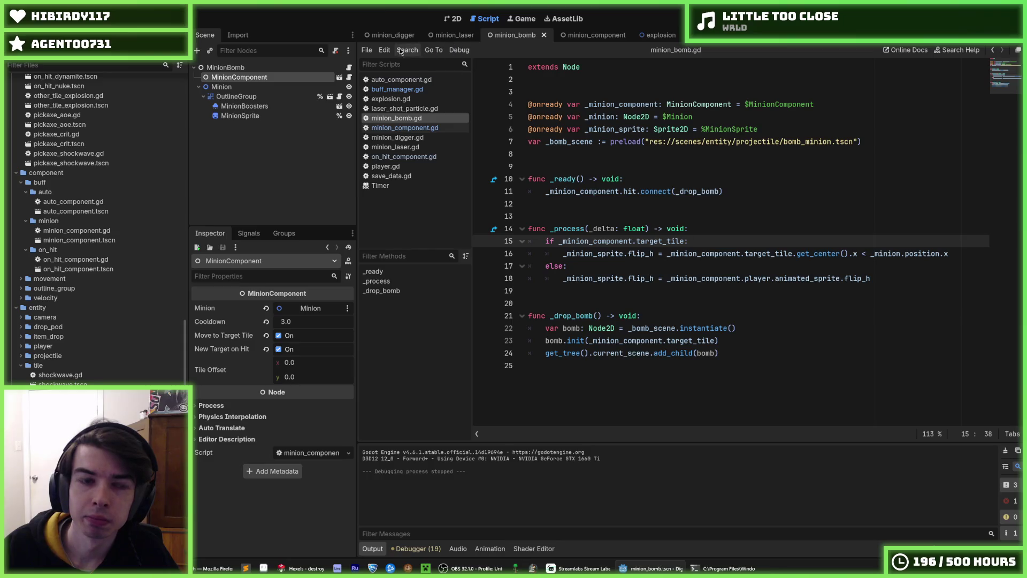
left_click(421, 127)
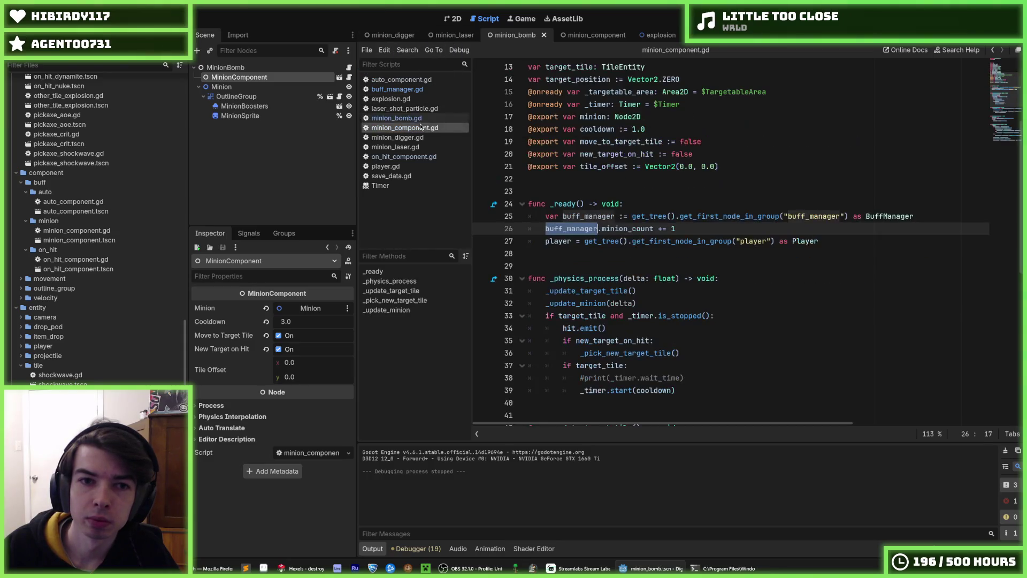
Declare a member variable minion_index typed int, initialised to 0.
left_click(922, 216)
key("Up")
key("Up")
key("Up")
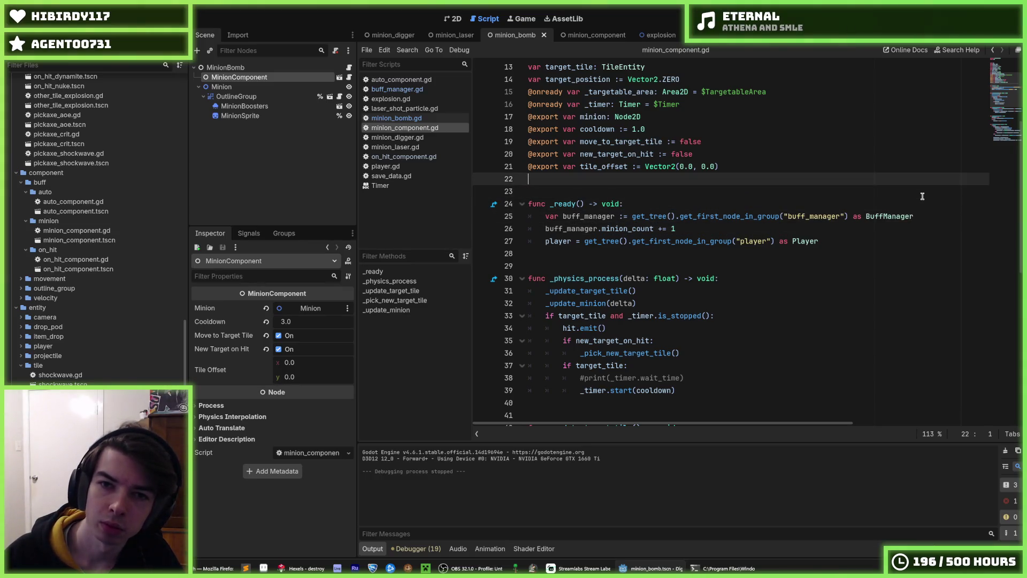
key("Down")
key("Return")
type("var mi")
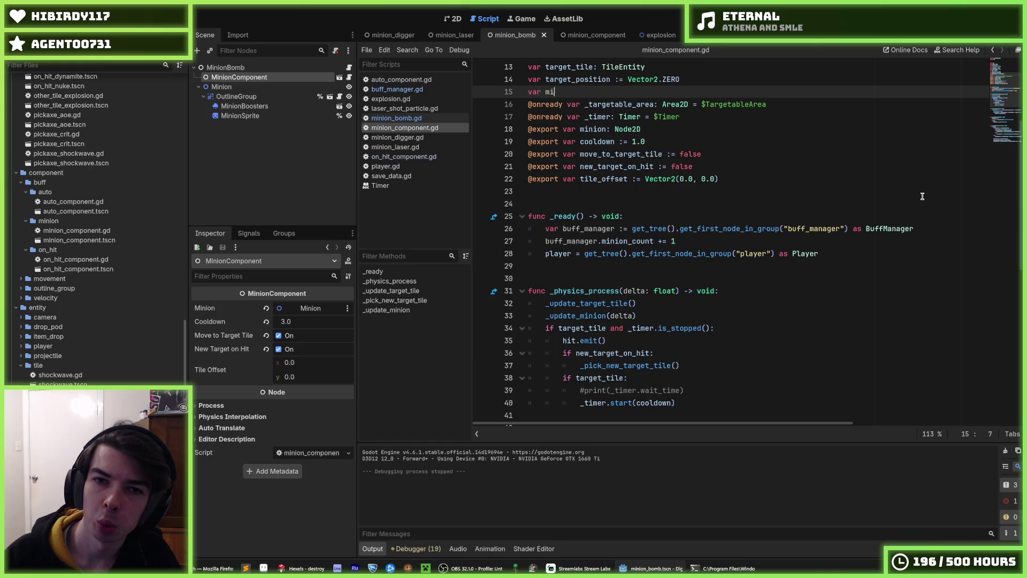
type("nion_index = 0")
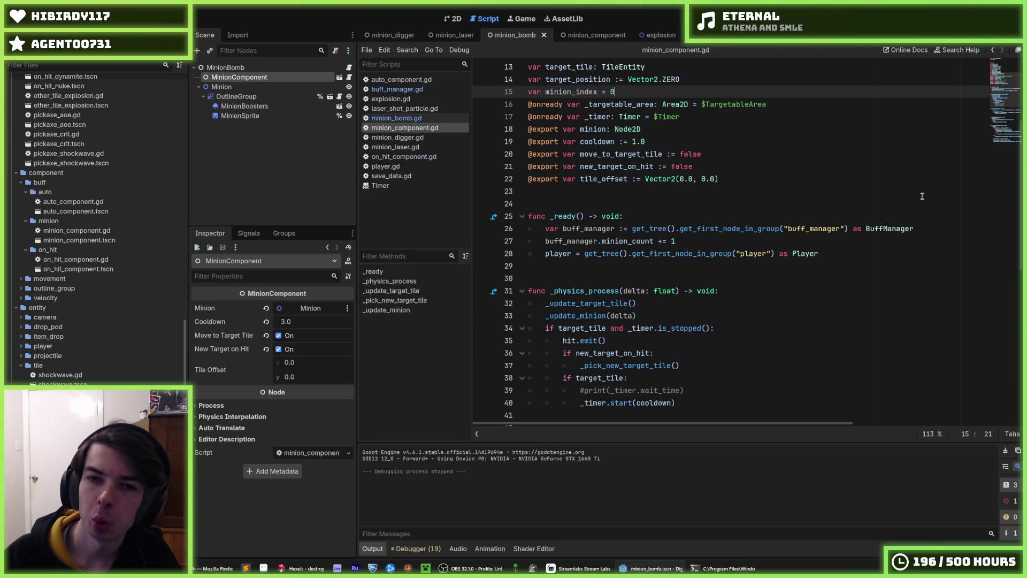
key("Down")
key("Down")
key("Down")
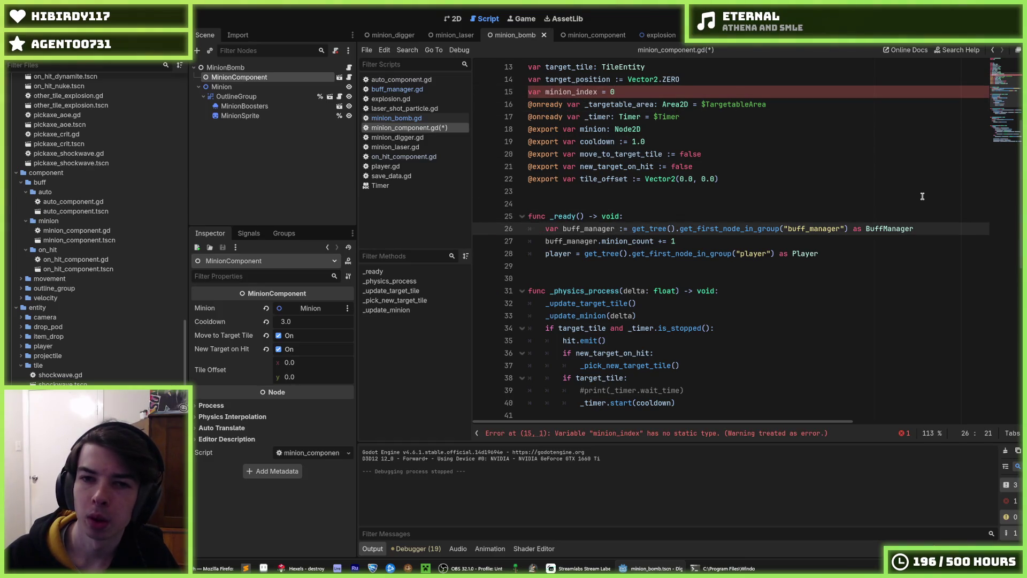
key("Up")
key("Up")
key("Up")
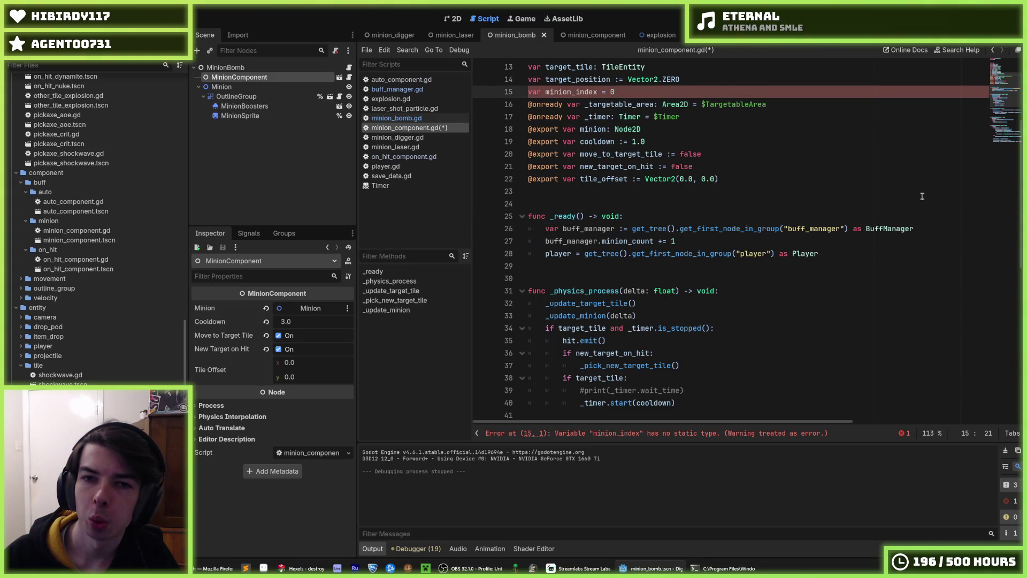
type("int")
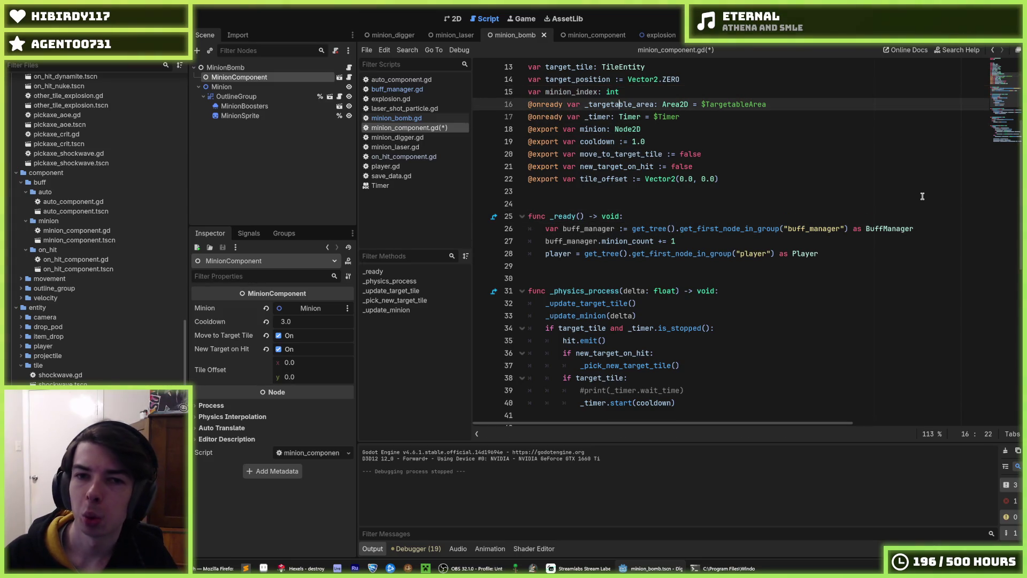
In _ready, set minion_index = buff_manager.minion_count before the increment, and save.
key("Down")
key("Down")
key("Down")
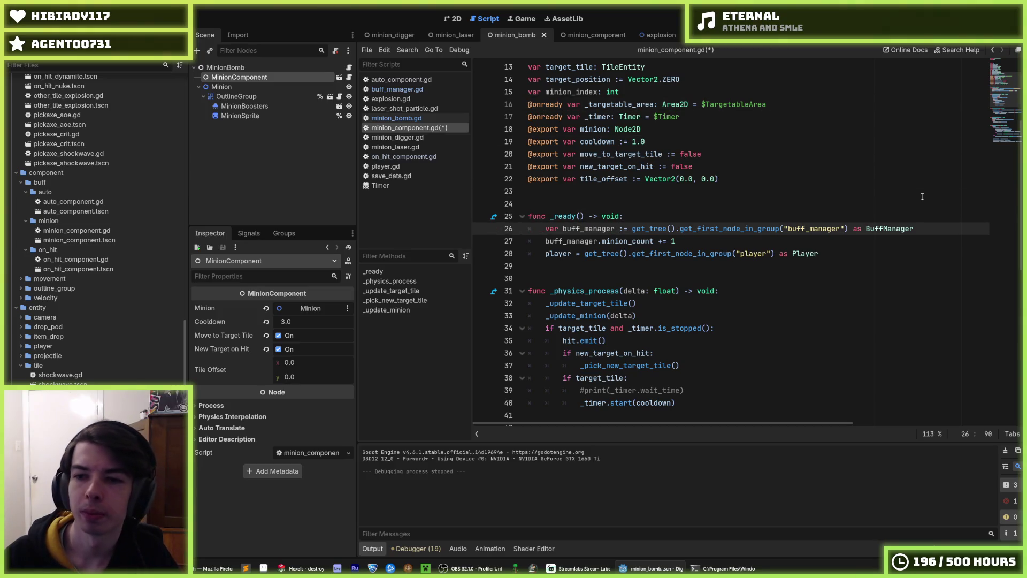
key("Down")
key("Return")
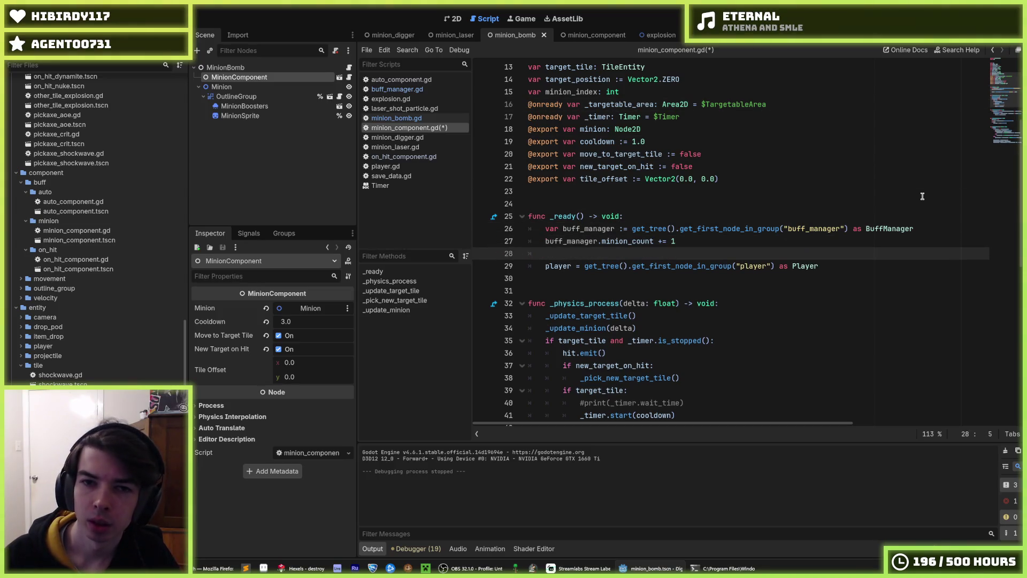
type("minion_in")
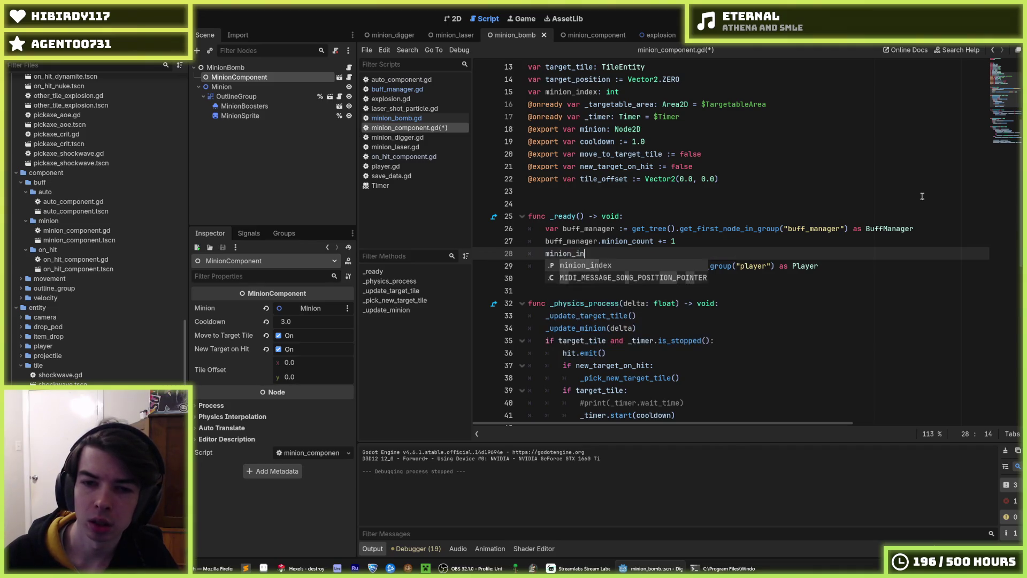
type("dex = buff_m")
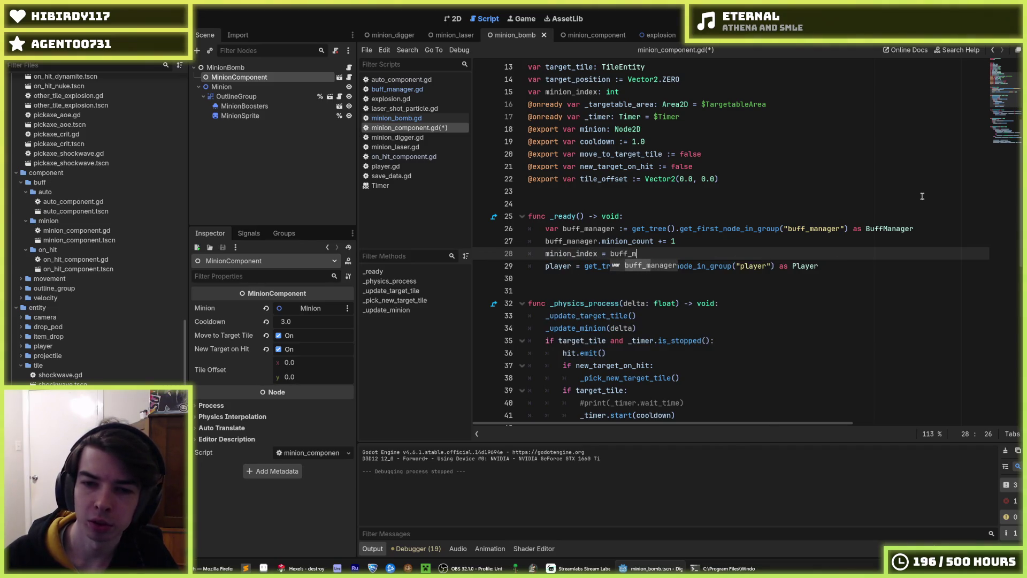
type("anager.minion_count")
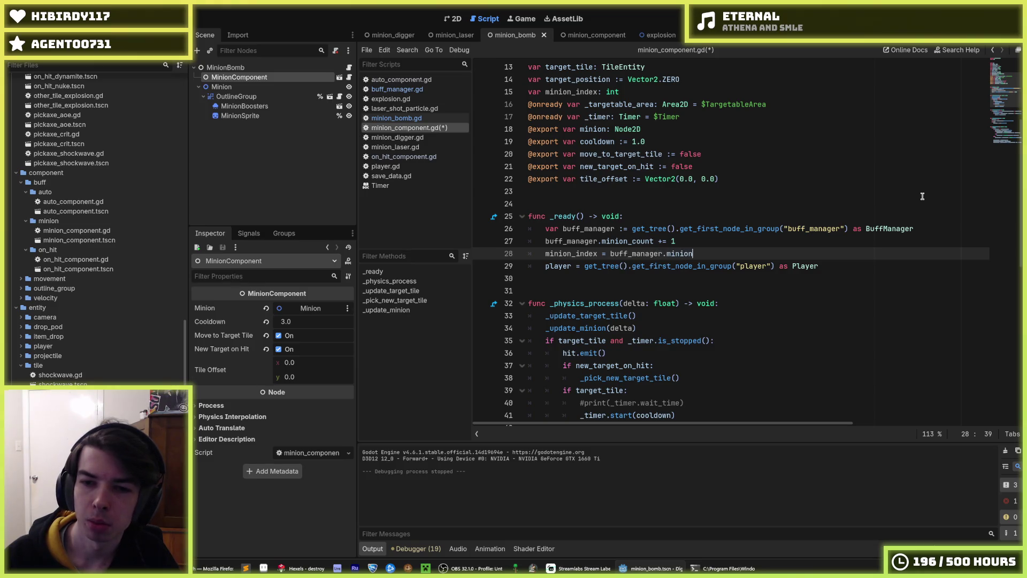
key("alt+Up")
key("ctrl+s")
key("ctrl+s")
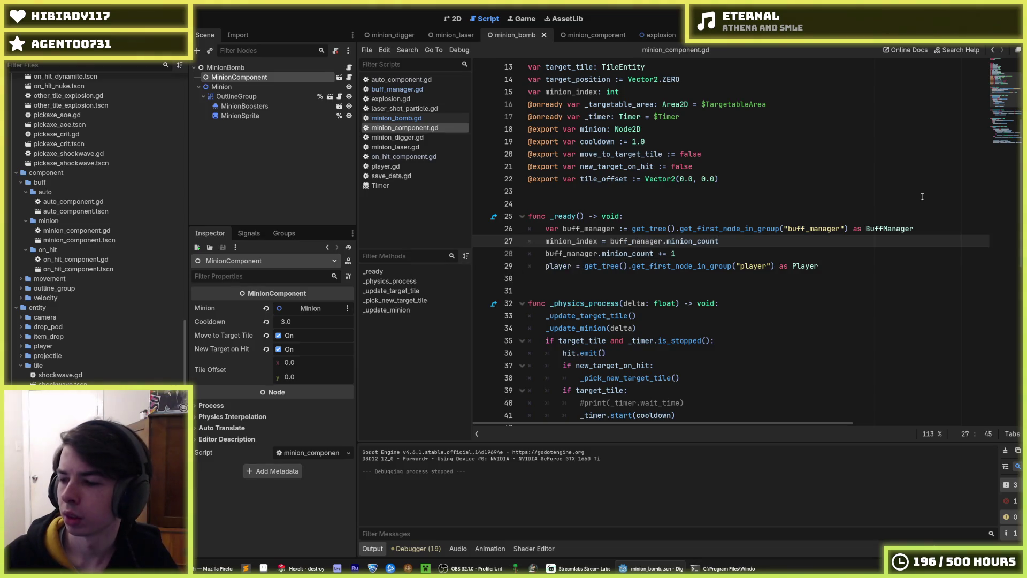
double_click(571, 241)
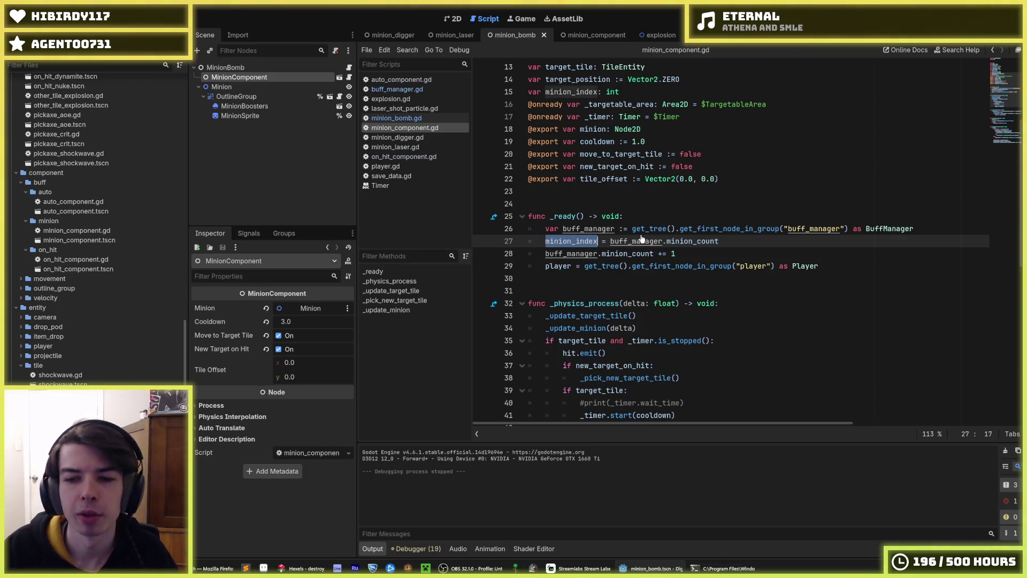
left_click(695, 253)
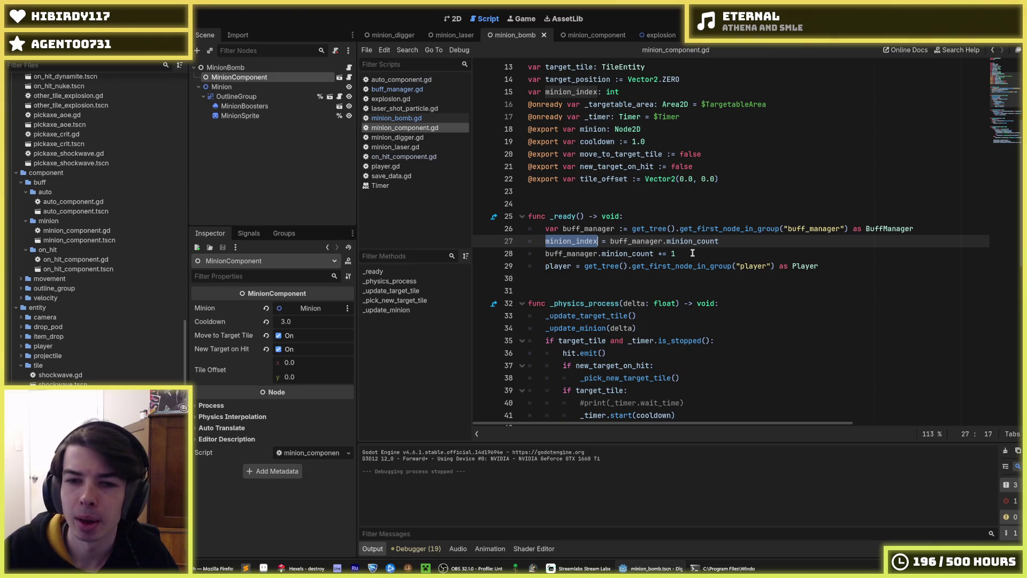
scroll(701, 192, "down", 6)
left_click(702, 188)
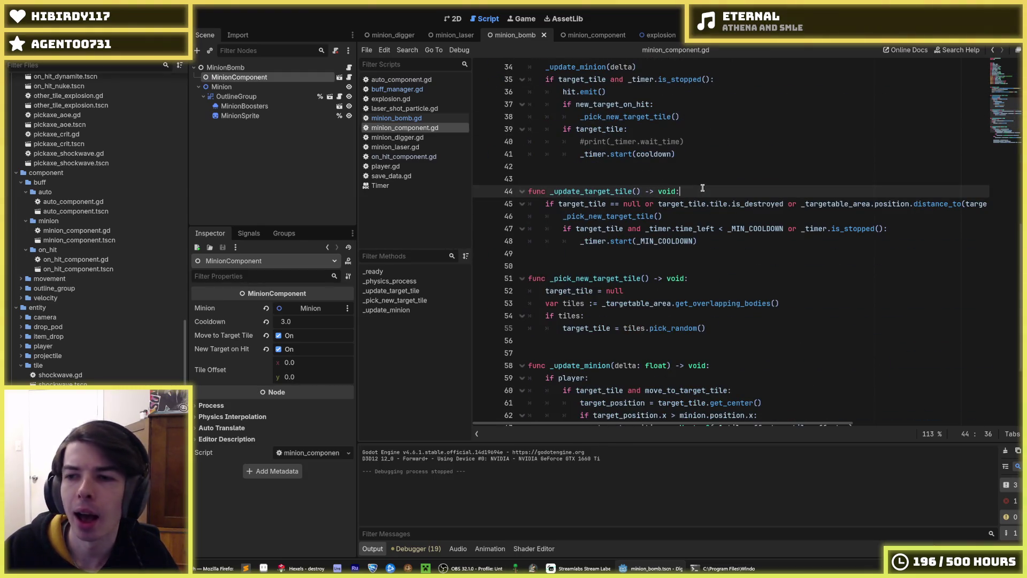
scroll(702, 189, "up", 2)
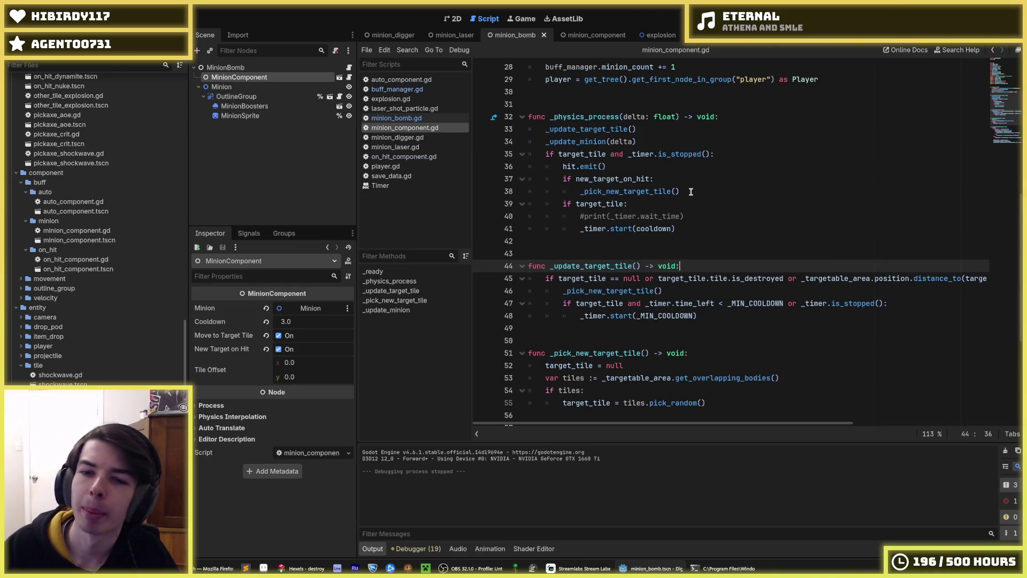
left_click(700, 220)
left_click(698, 225)
left_click(691, 217)
left_click(691, 225)
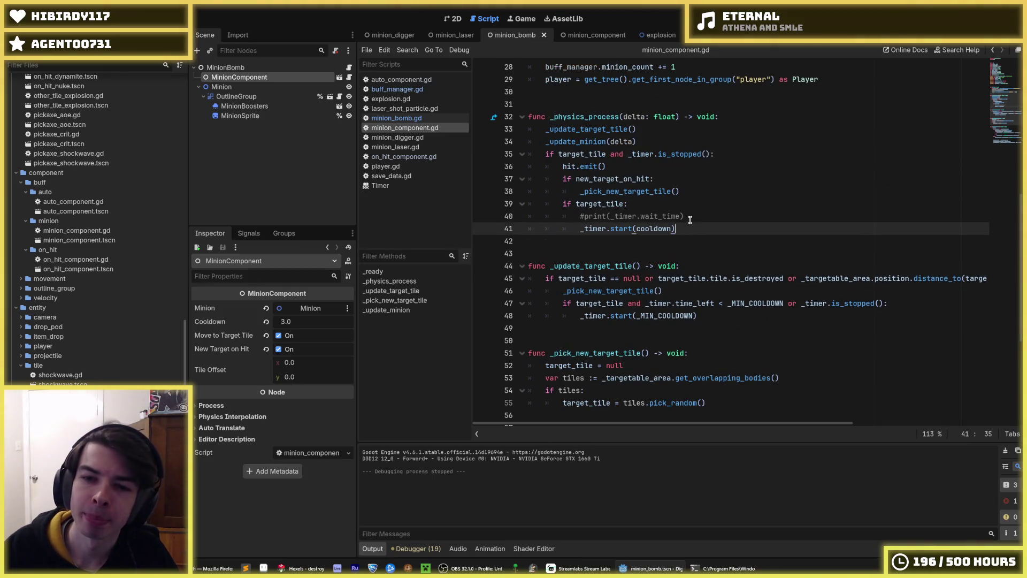
left_click(691, 217)
scroll(690, 225, "down", 3)
scroll(690, 222, "down", 2)
scroll(682, 219, "up", 4)
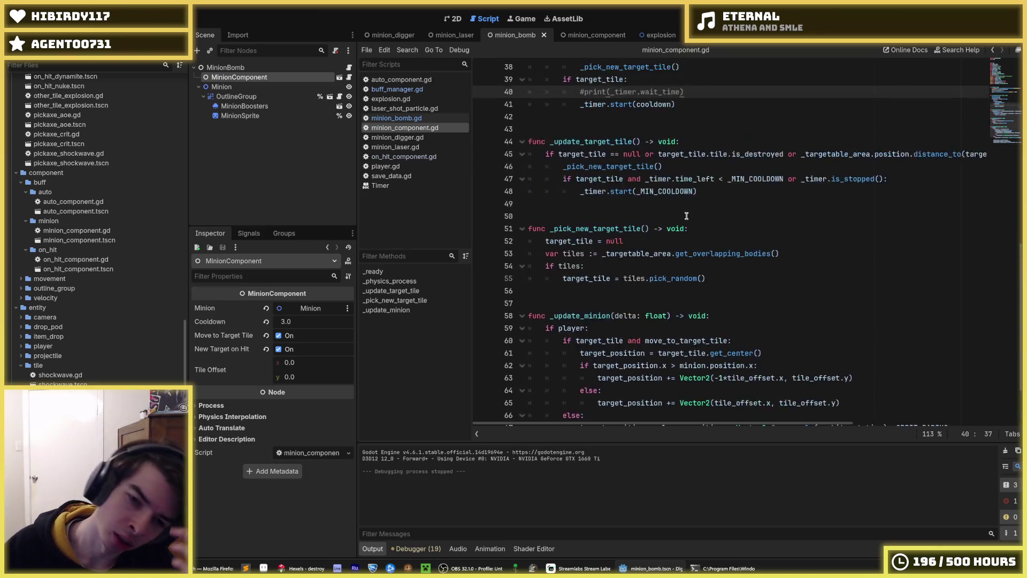
scroll(678, 217, "up", 5)
scroll(677, 217, "up", 2)
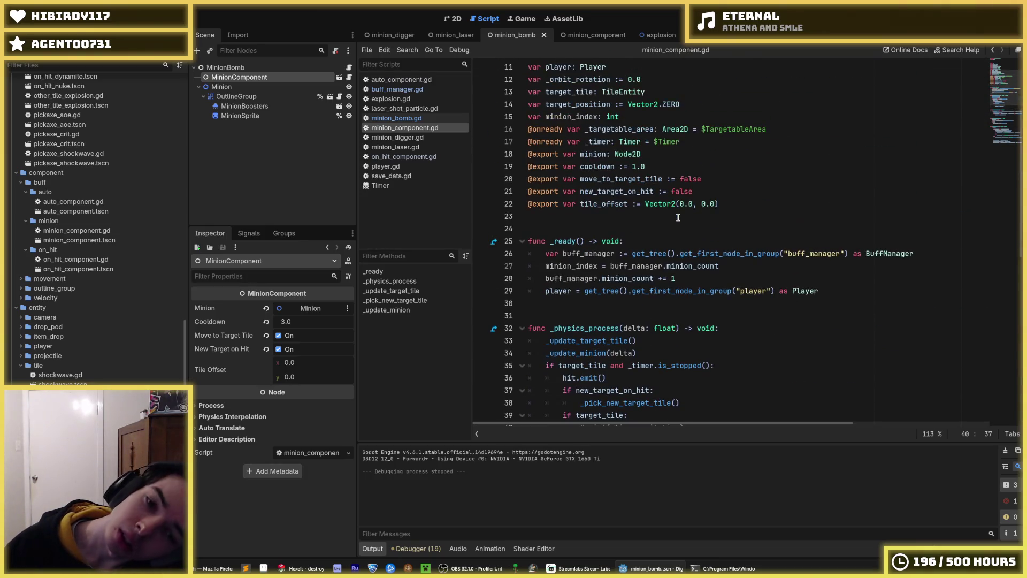
scroll(677, 216, "down", 1)
left_click(651, 206)
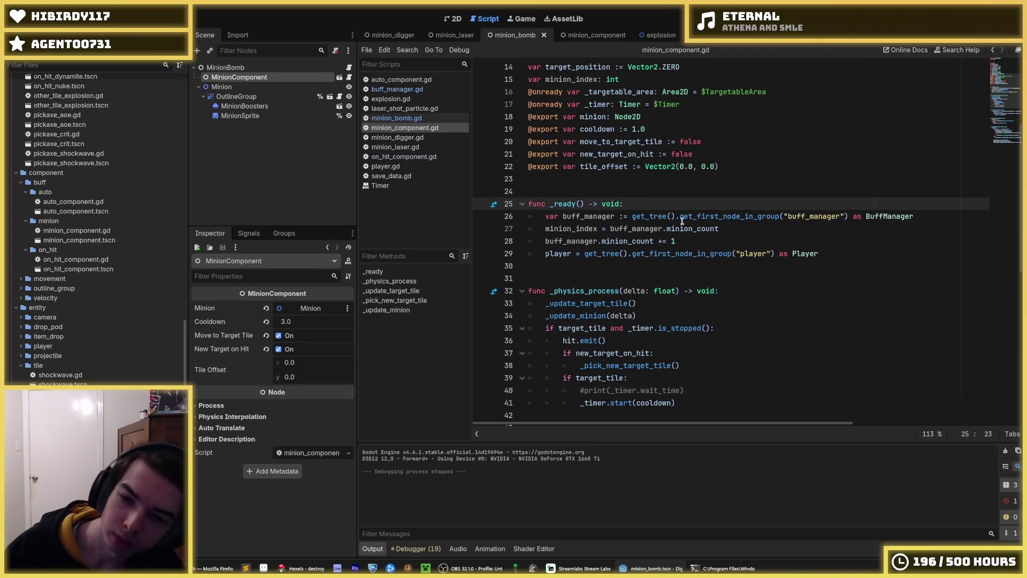
scroll(695, 230, "down", 3)
scroll(697, 236, "up", 1)
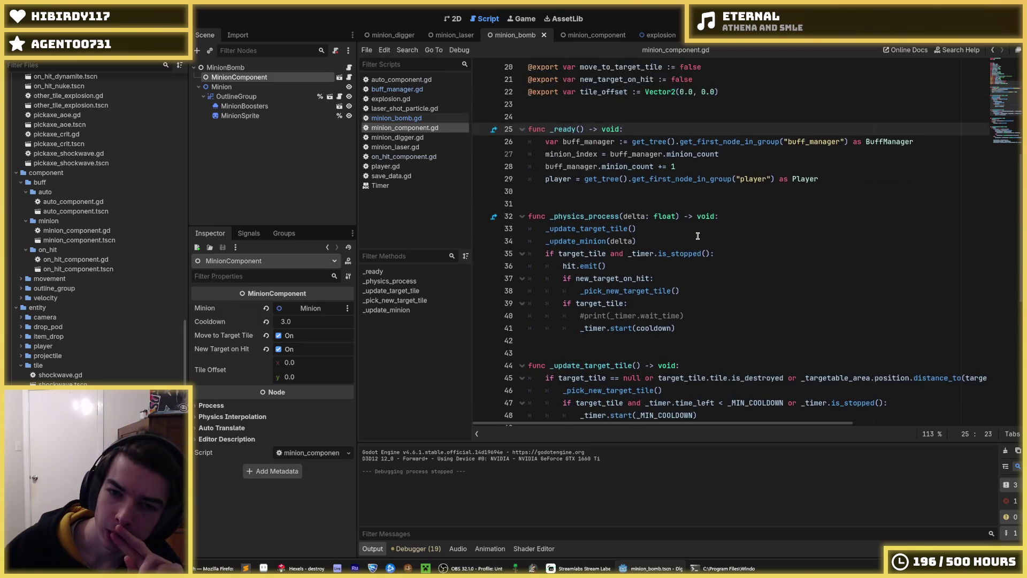
scroll(695, 238, "down", 8)
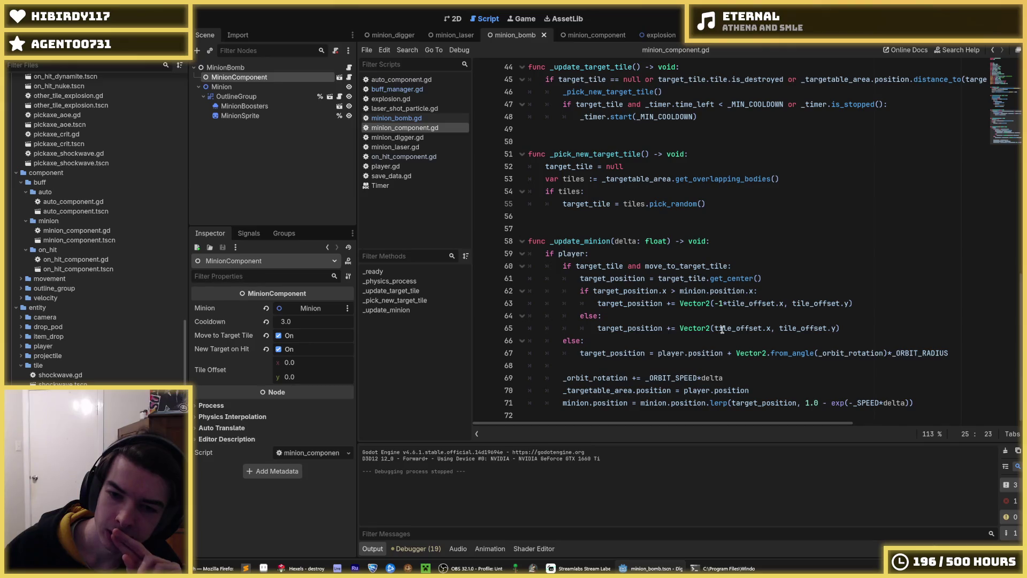
left_click(734, 376)
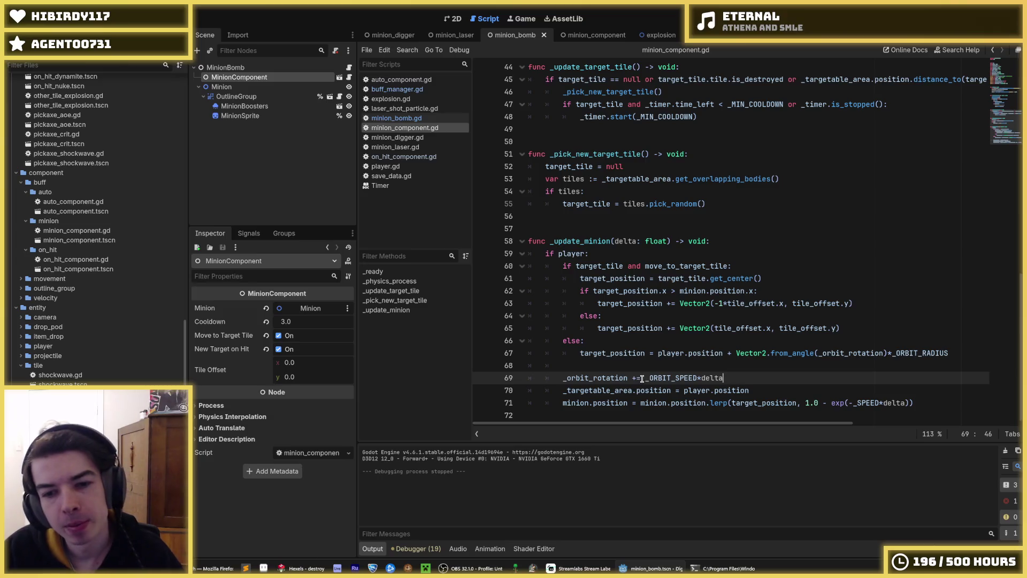
left_click_drag(627, 378, 569, 379)
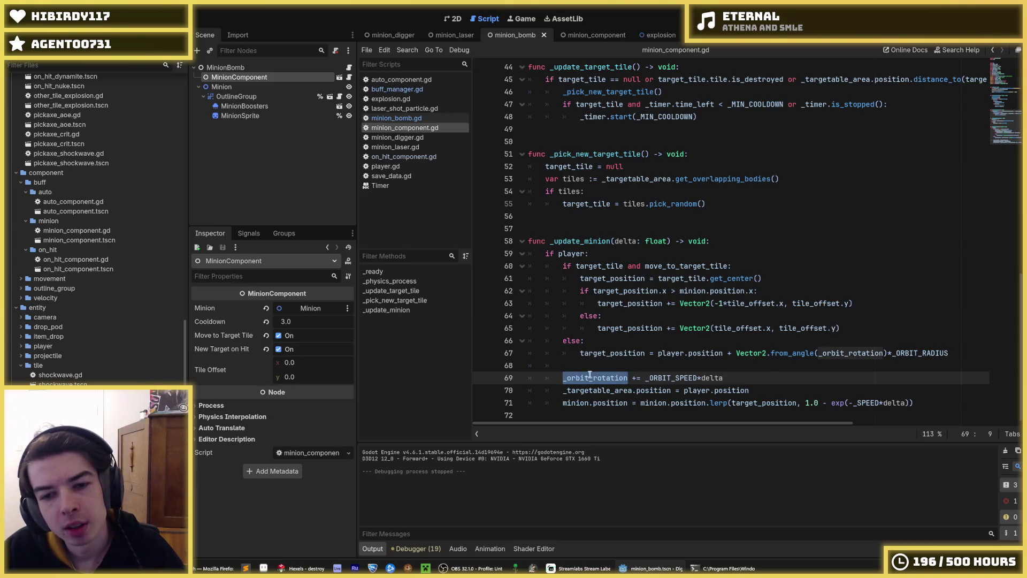
right_click(591, 374)
left_click(621, 428)
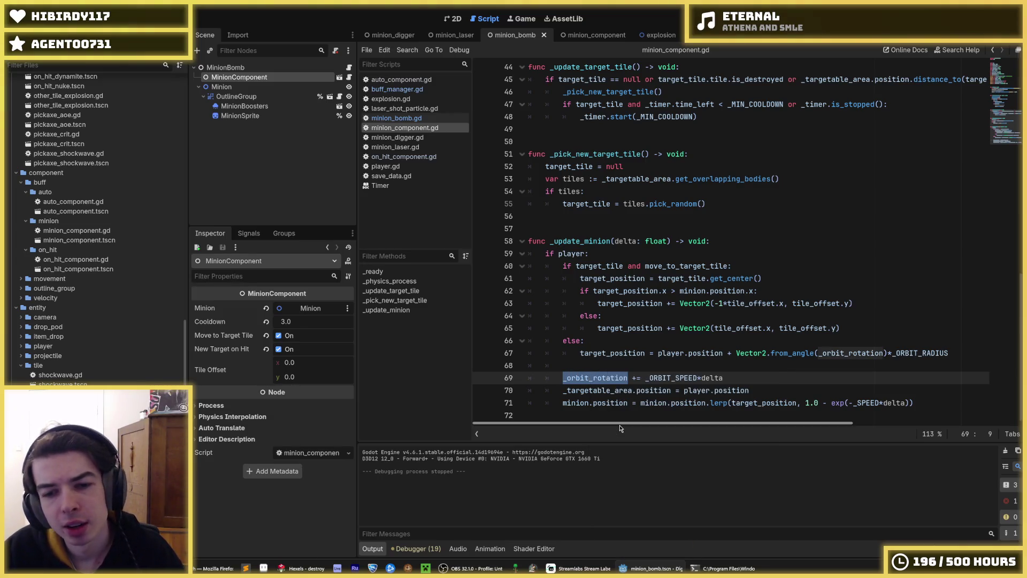
left_click(628, 377)
left_click_drag(628, 378, 564, 378)
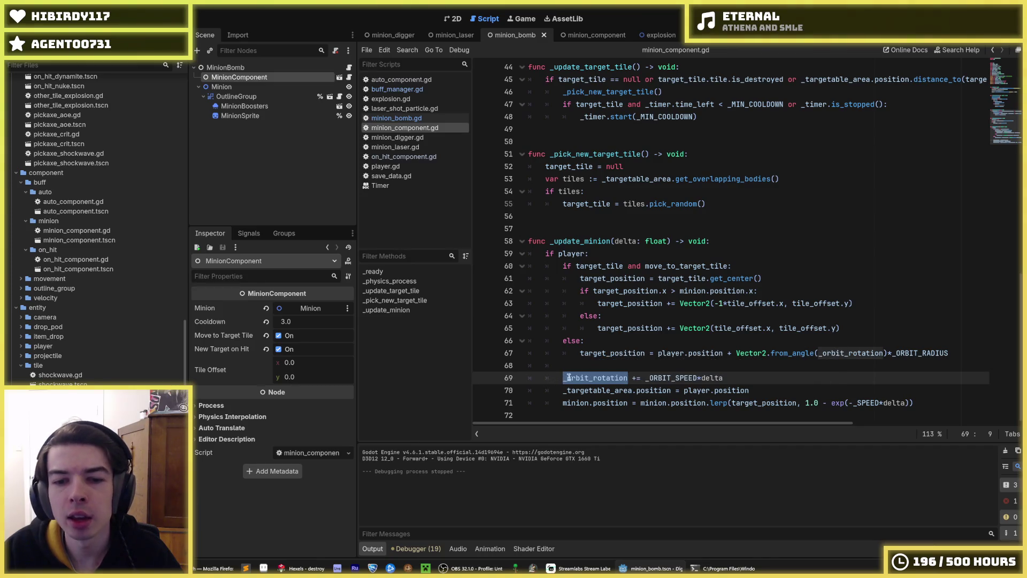
double_click(836, 354)
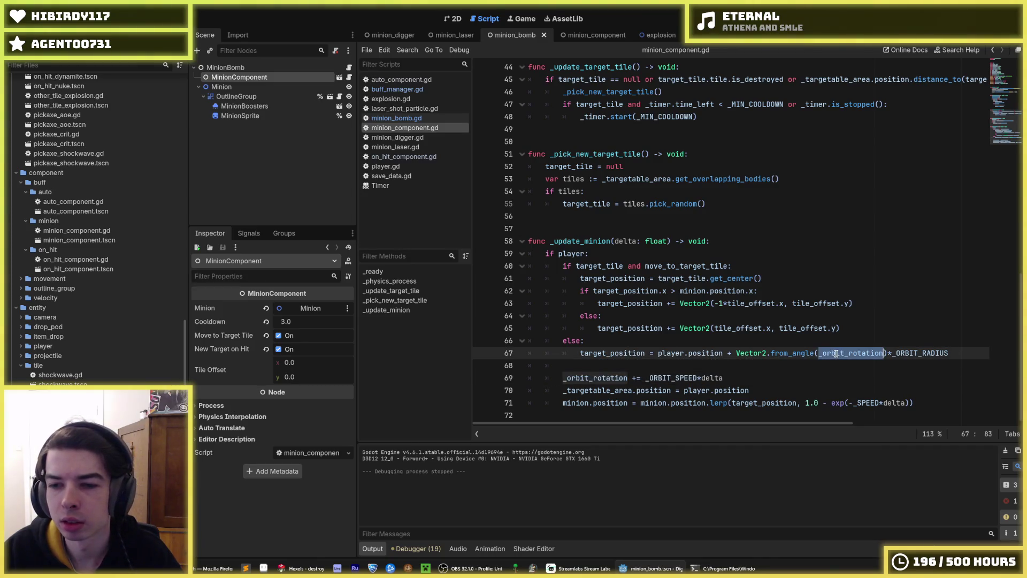
left_click(947, 354)
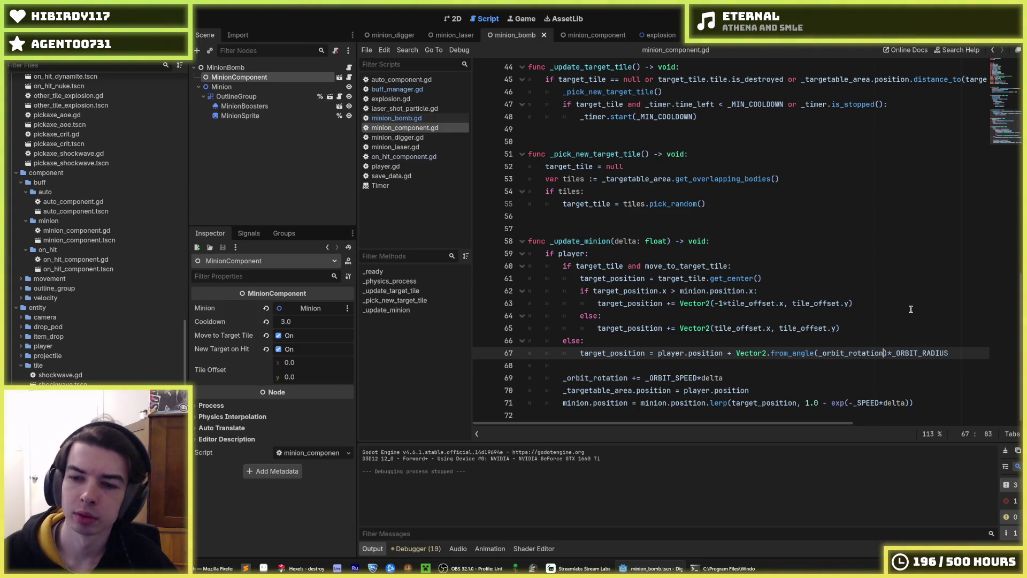
Append '+ 2*PI*minion_index/buff_manager.minion_count' to _orbit_rotation on line 67, reusing the divisor from _ready.
type("+")
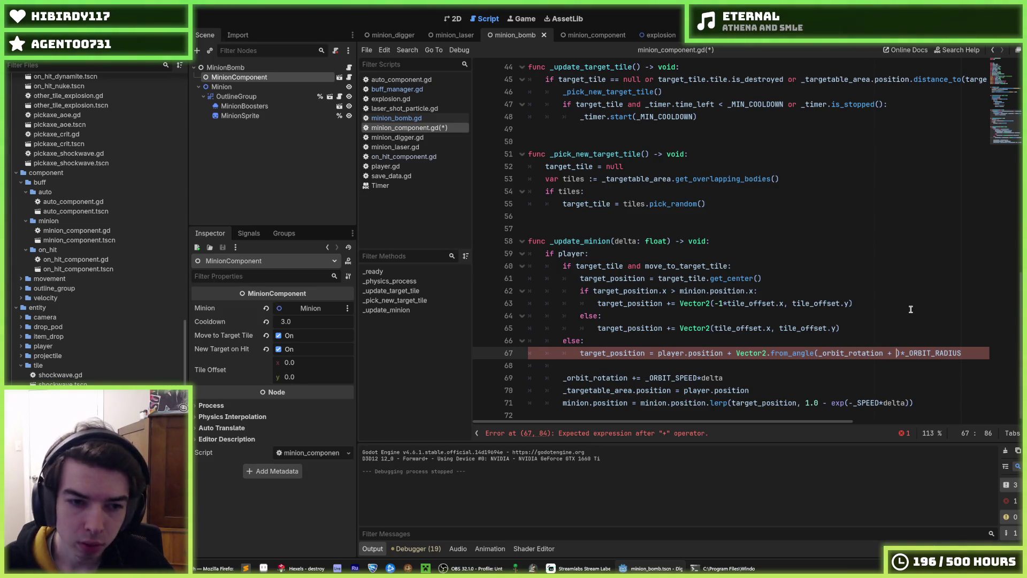
type("minion")
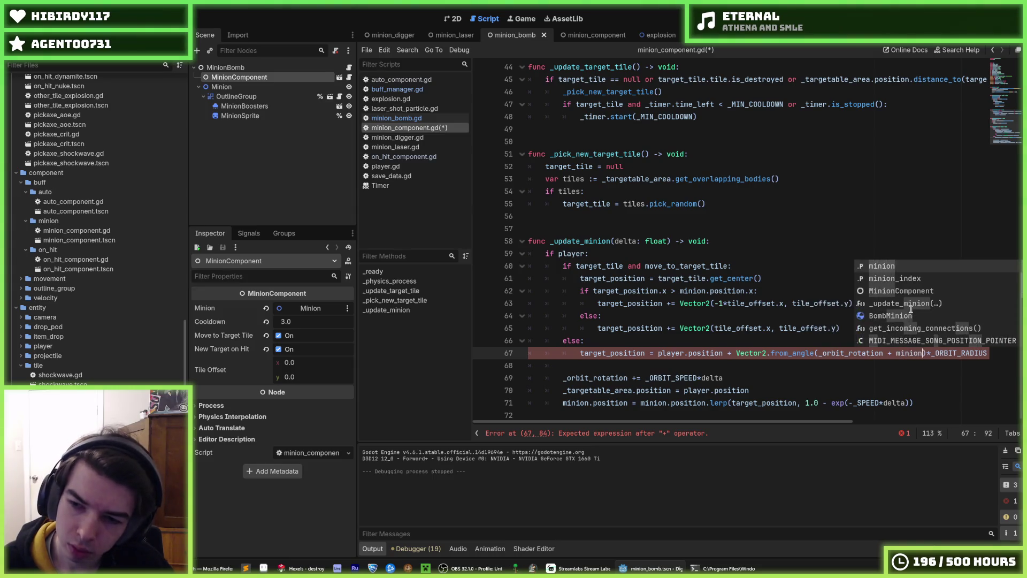
type("_index")
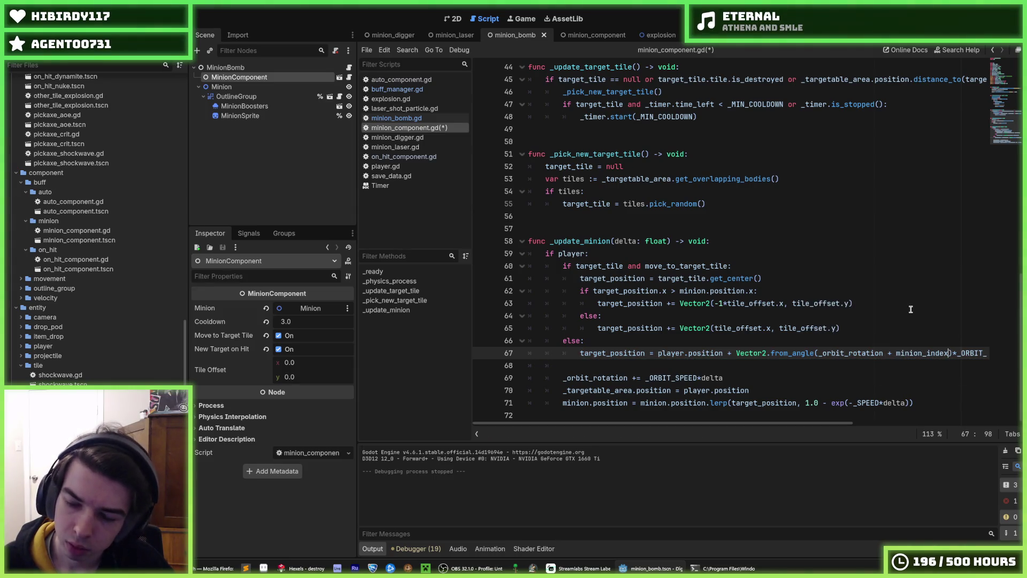
type("/")
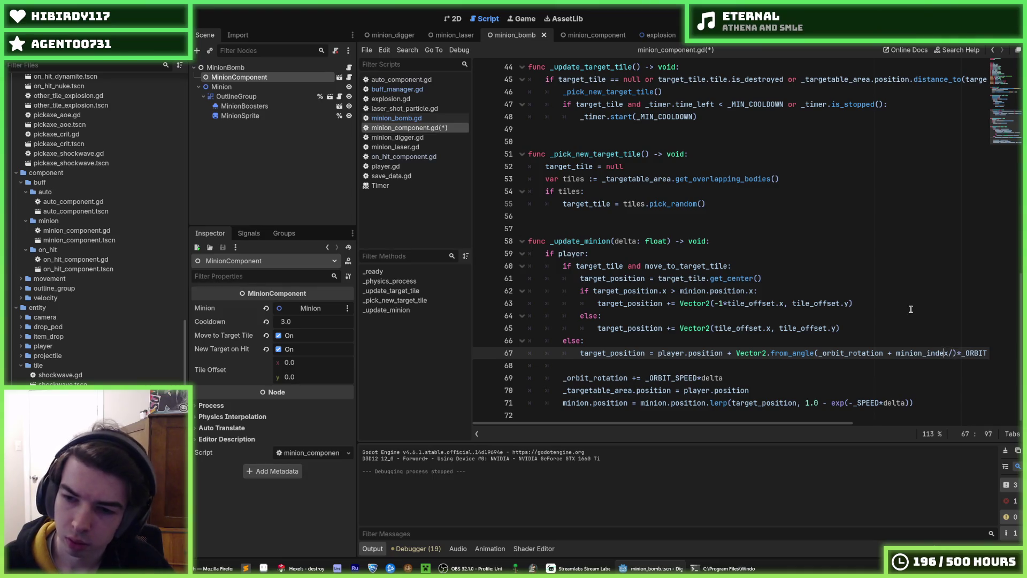
key("ctrl+Left")
type("2*P")
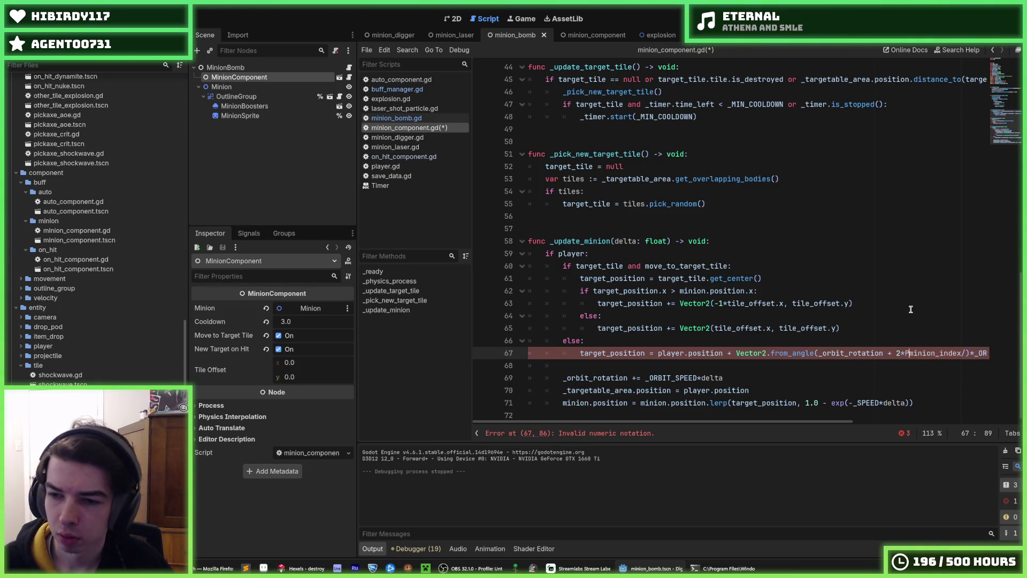
type("I")
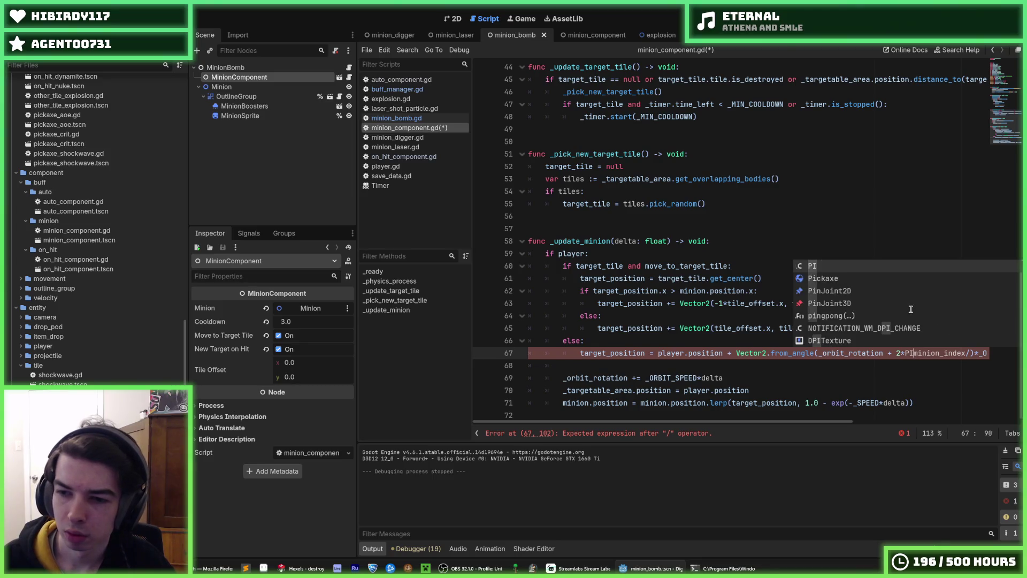
type("*")
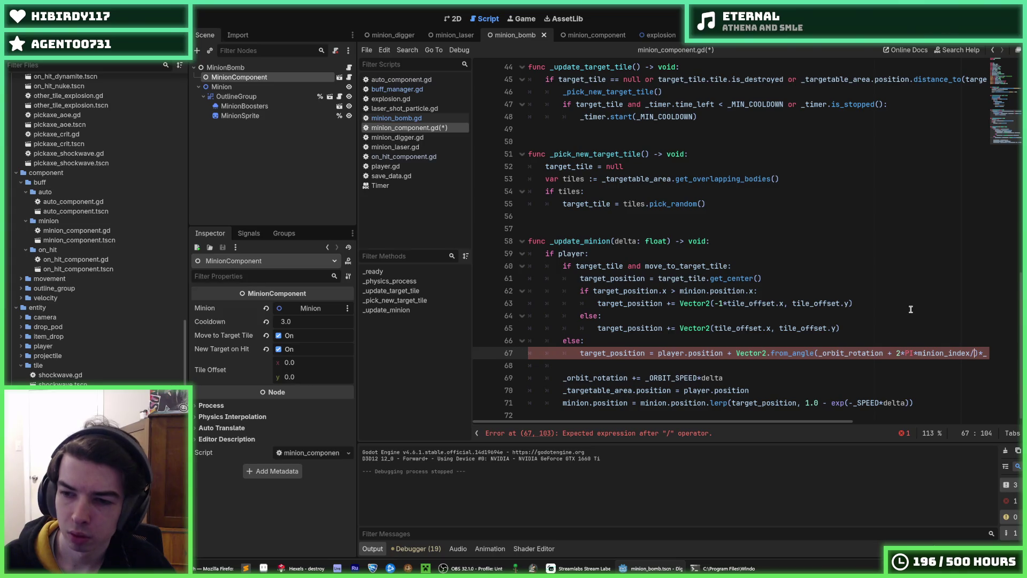
scroll(910, 309, "up", 12)
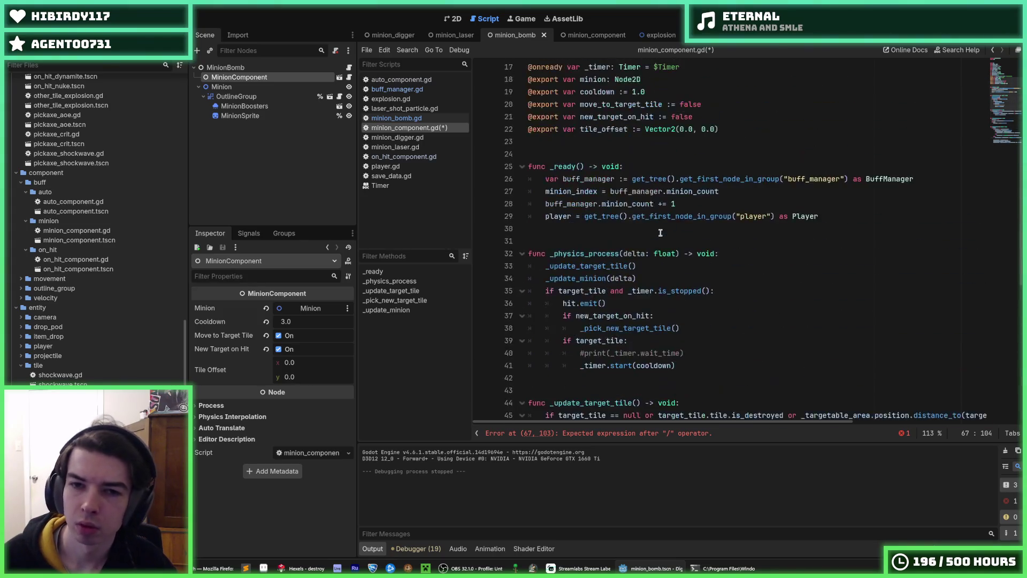
left_click_drag(720, 303, 611, 303)
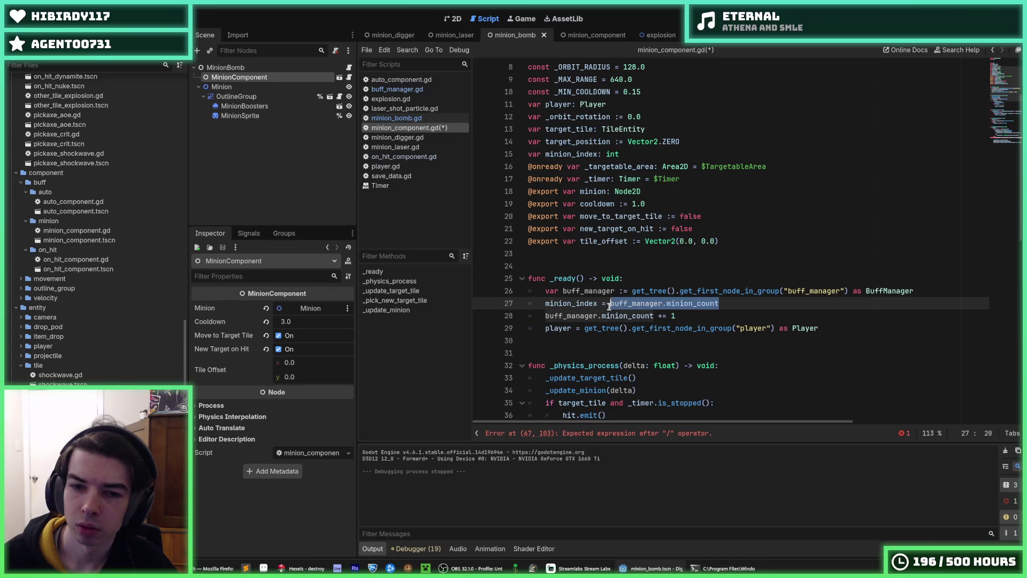
scroll(689, 274, "down", 12)
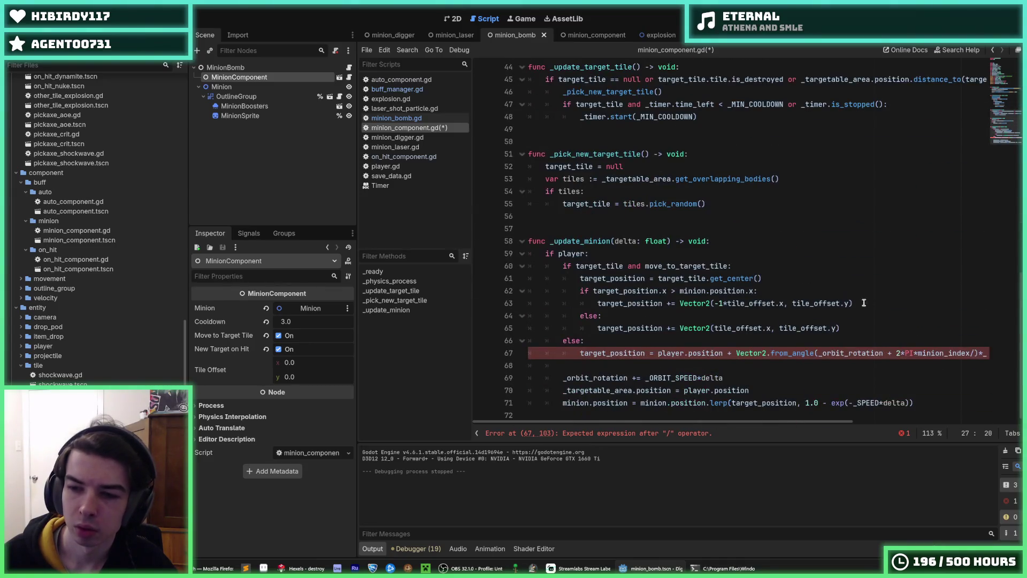
left_click(974, 352)
key("ctrl+v")
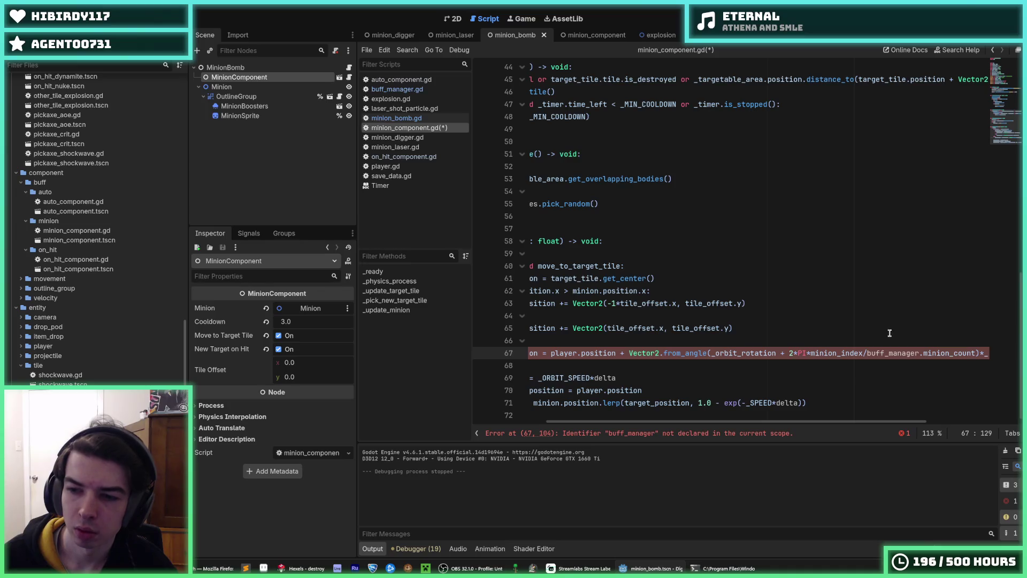
left_click(635, 290)
scroll(635, 289, "up", 7)
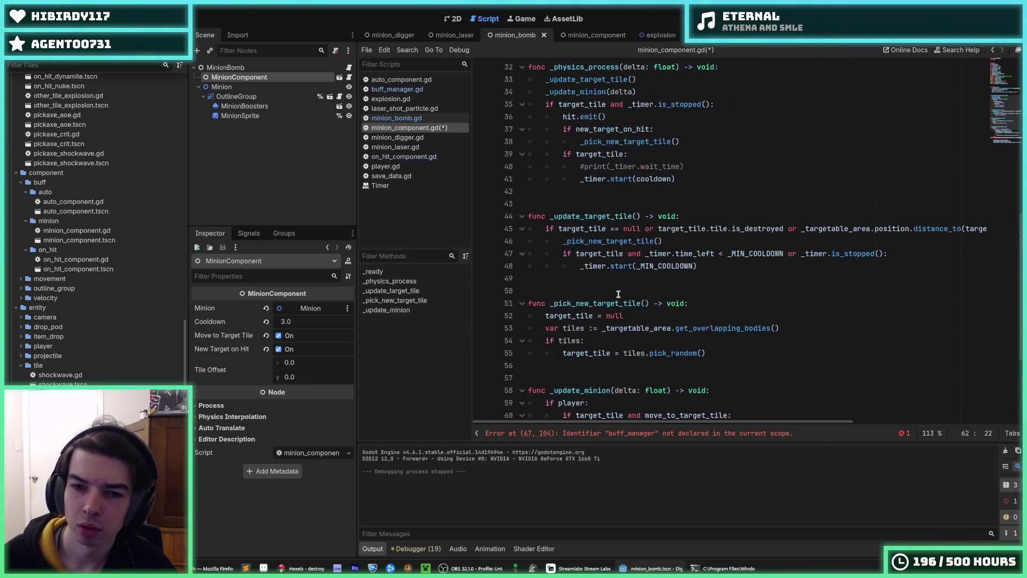
scroll(634, 289, "up", 6)
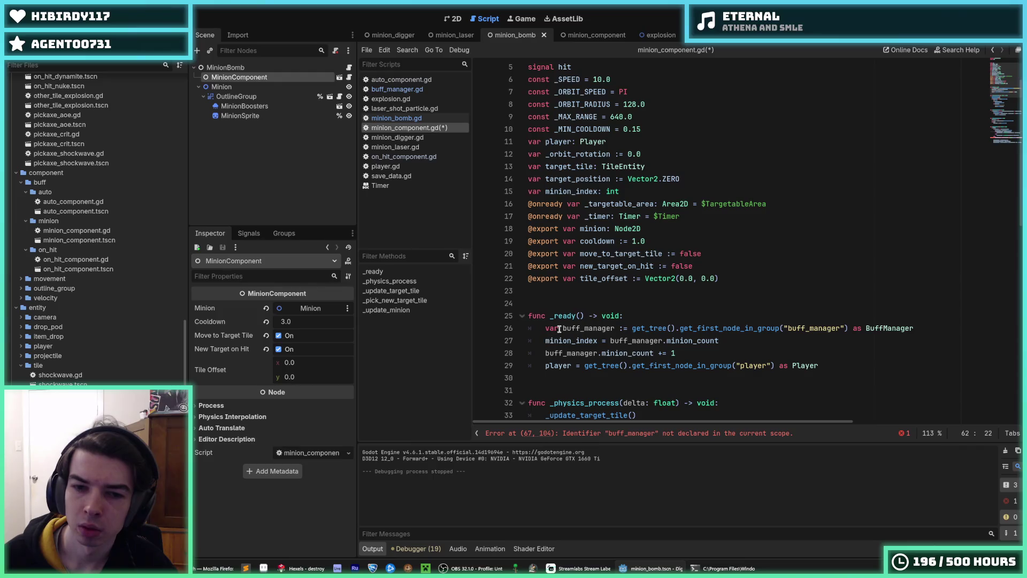
Turn the local buff_manager declaration in _ready into an assignment to _buff_manager.
left_click(558, 328)
left_click_drag(558, 328, 543, 328)
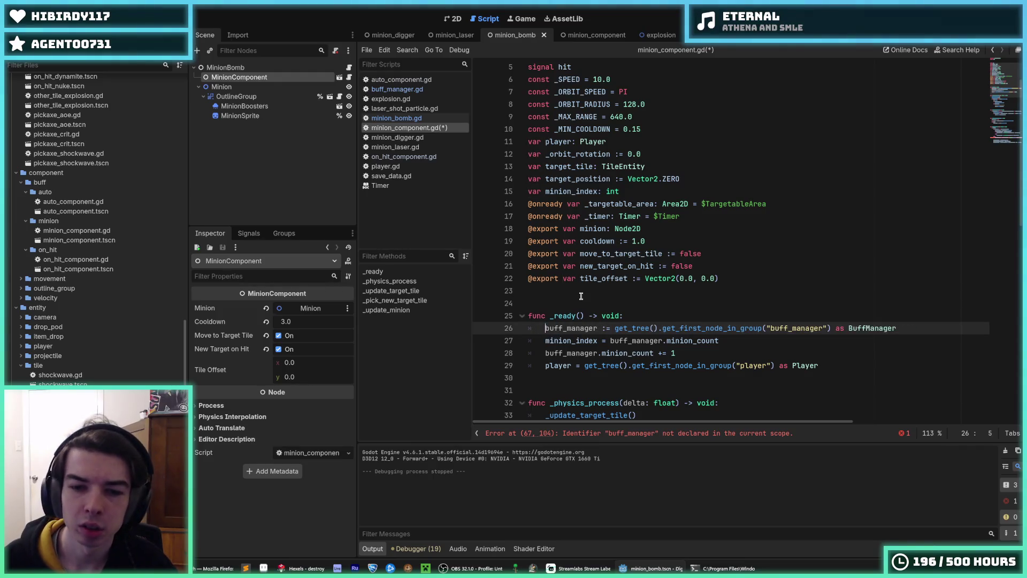
type("_")
key("Delete")
key("ctrl+Right")
key("Delete")
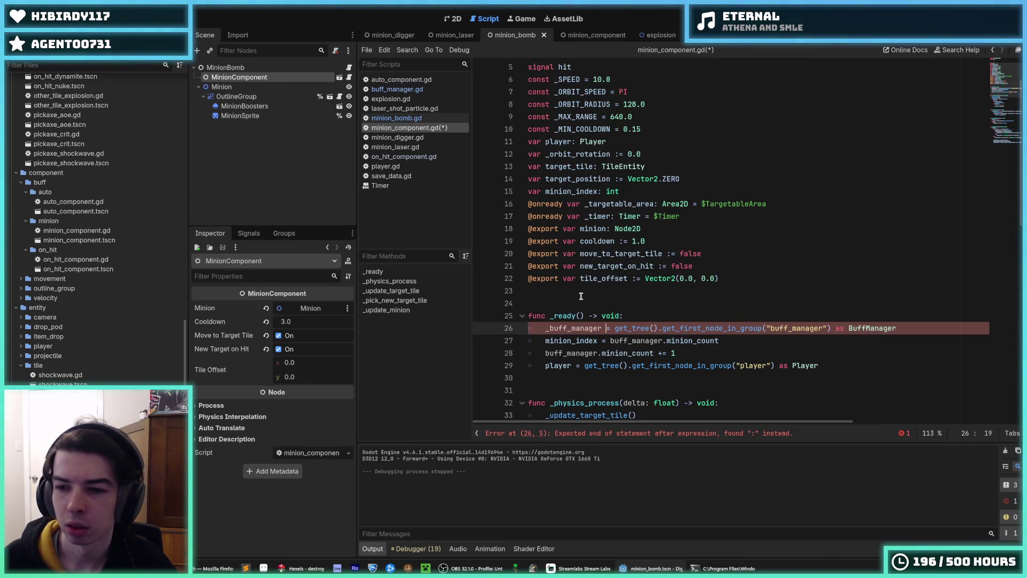
Declare the member 'var _buff_manager: Buffmanager' above the _orbit_rotation declaration.
key("Up")
key("Up")
key("Up")
key("End")
key("Return")
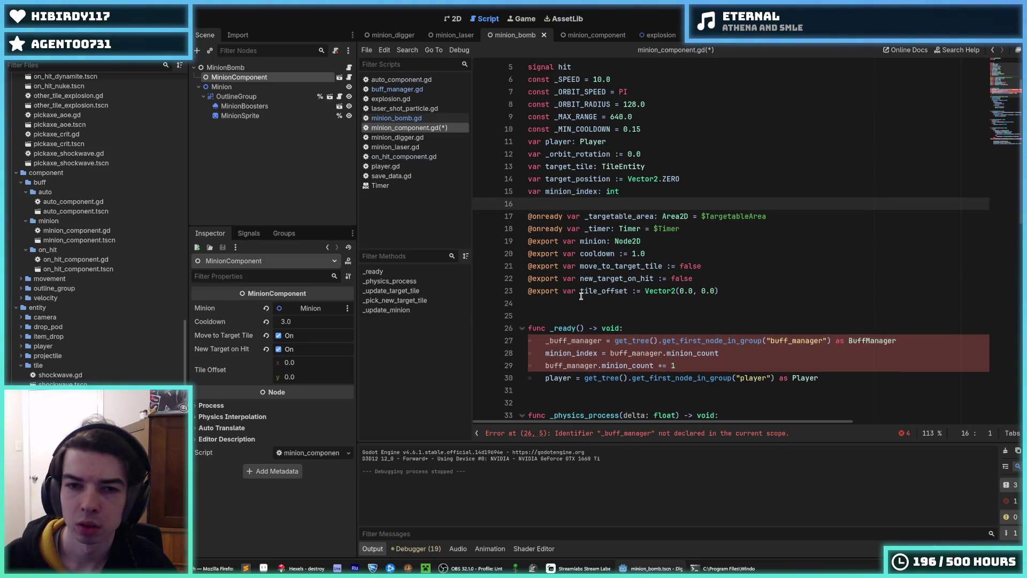
type("var _m")
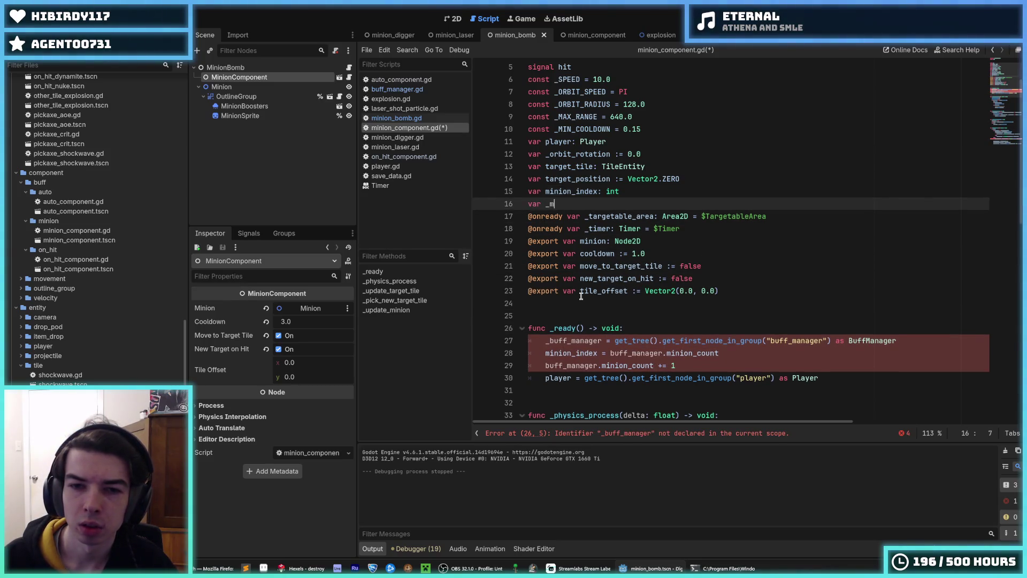
key("BackSpace")
type("buff_manager: Buffma")
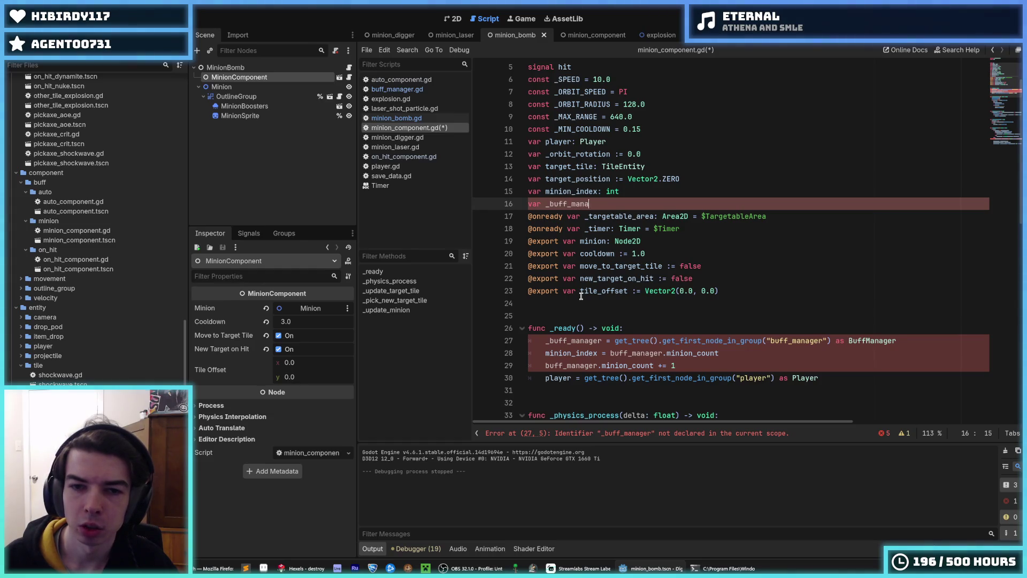
type("nager")
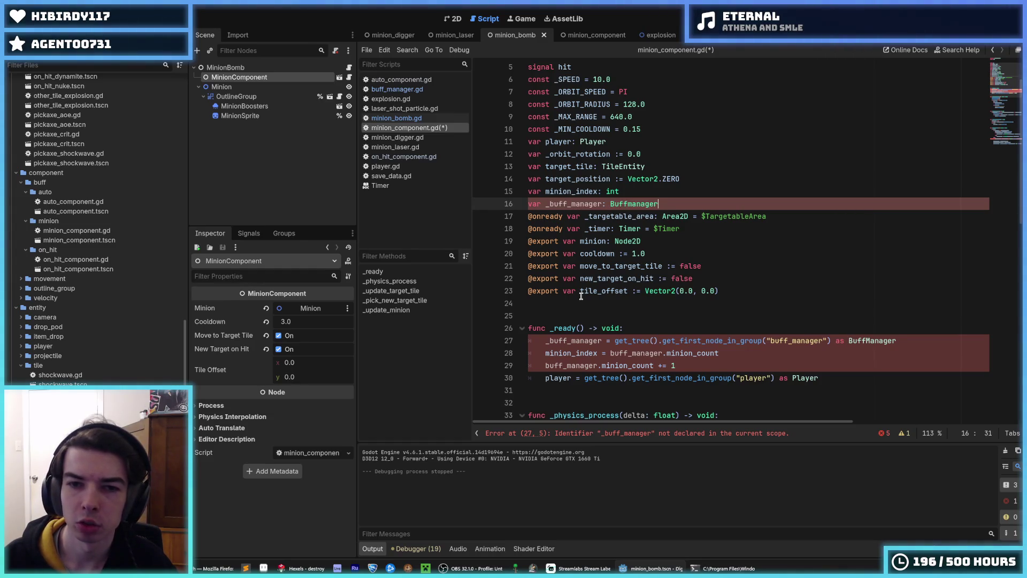
key("Up")
key("Up")
key("Up")
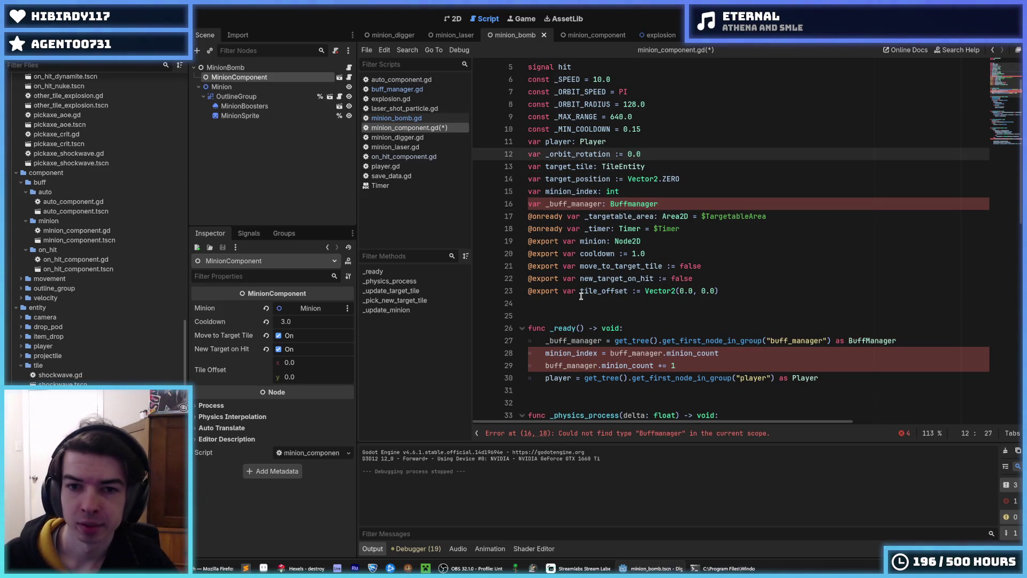
key("alt+Down")
key("alt+Down")
key("alt+Down")
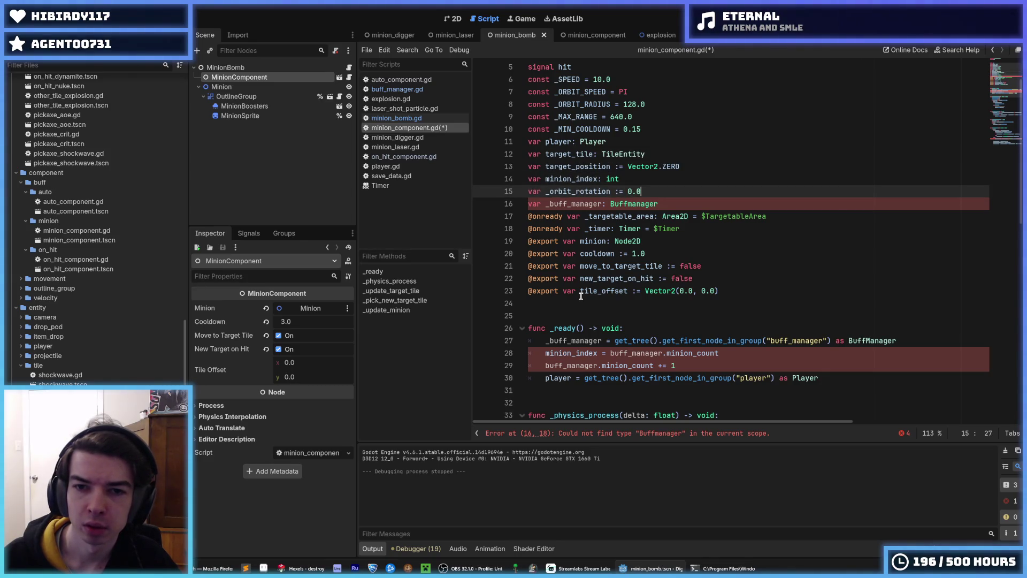
key("Down")
key("alt+Up")
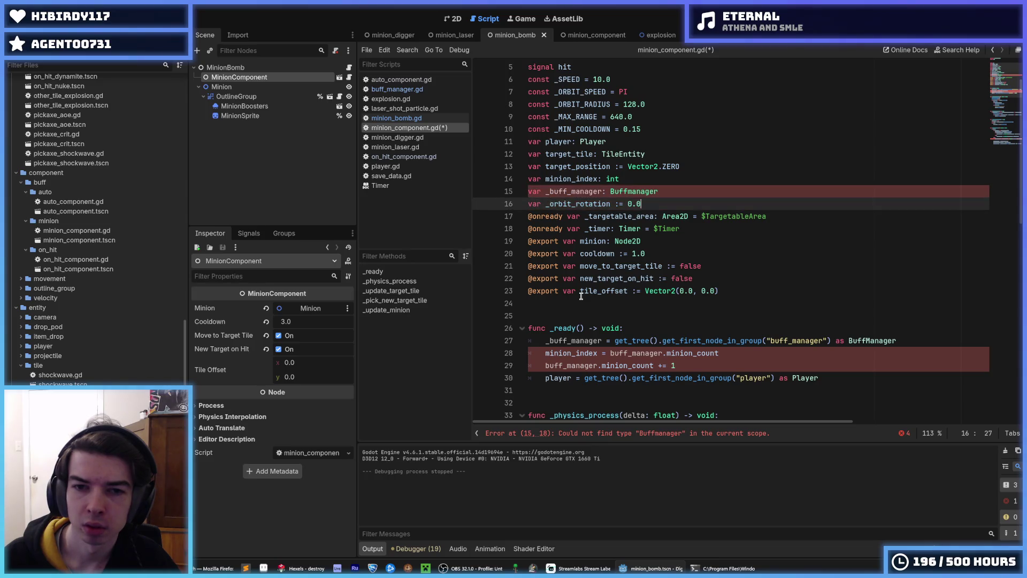
key("Left")
Correct the type to BuffManager, save, and check the buff_manager references in _ready.
key("BackSpace")
key("BackSpace")
type("Ma")
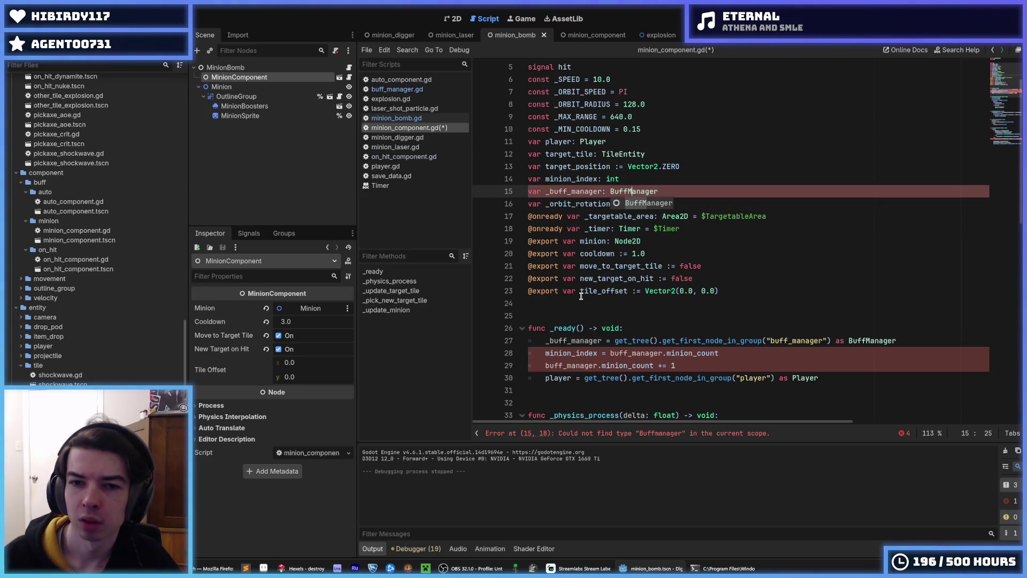
key("ctrl+s")
left_click(563, 192)
double_click(563, 191)
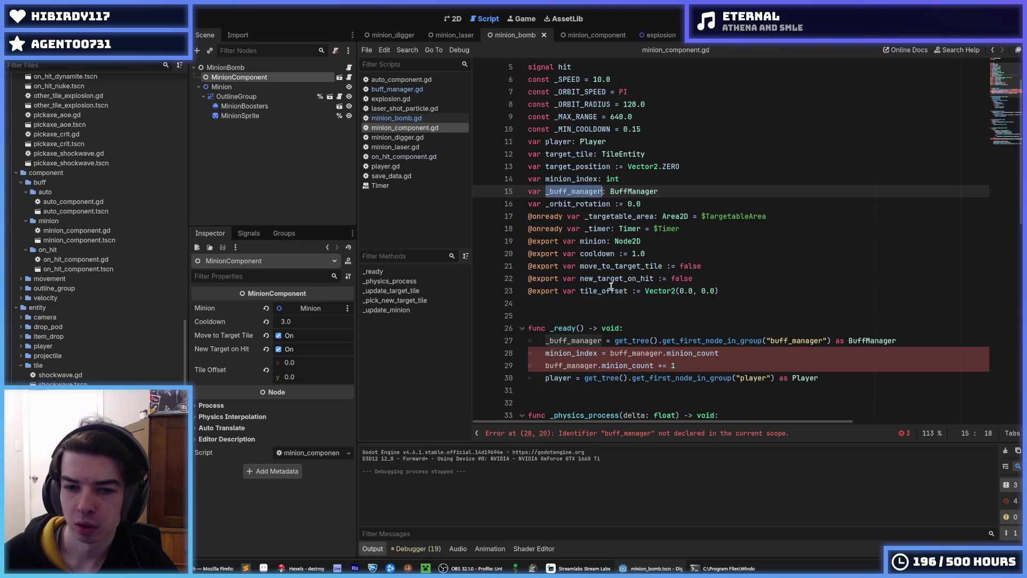
left_click(605, 353)
scroll(612, 342, "down", 2)
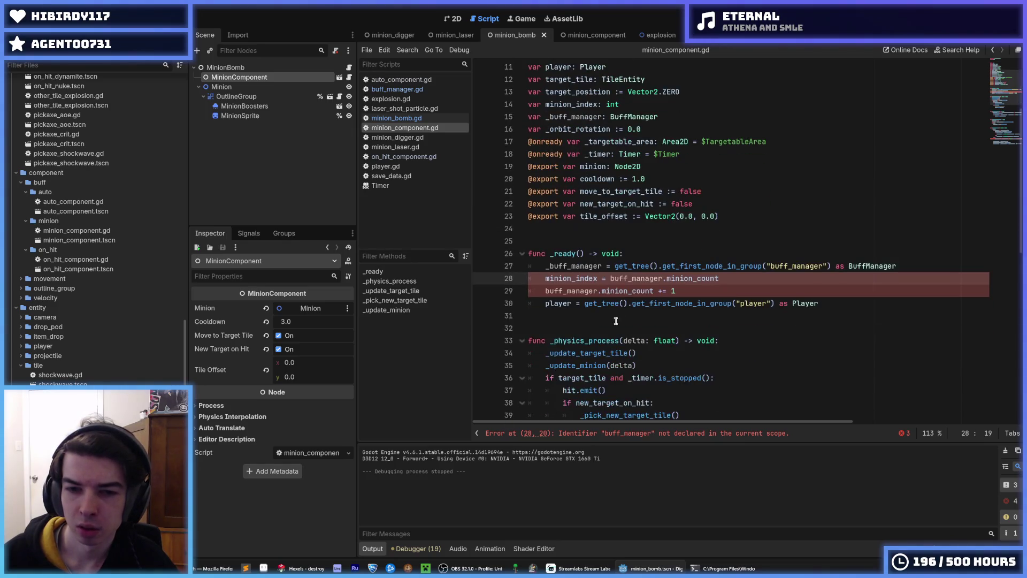
left_click(577, 290)
double_click(615, 278)
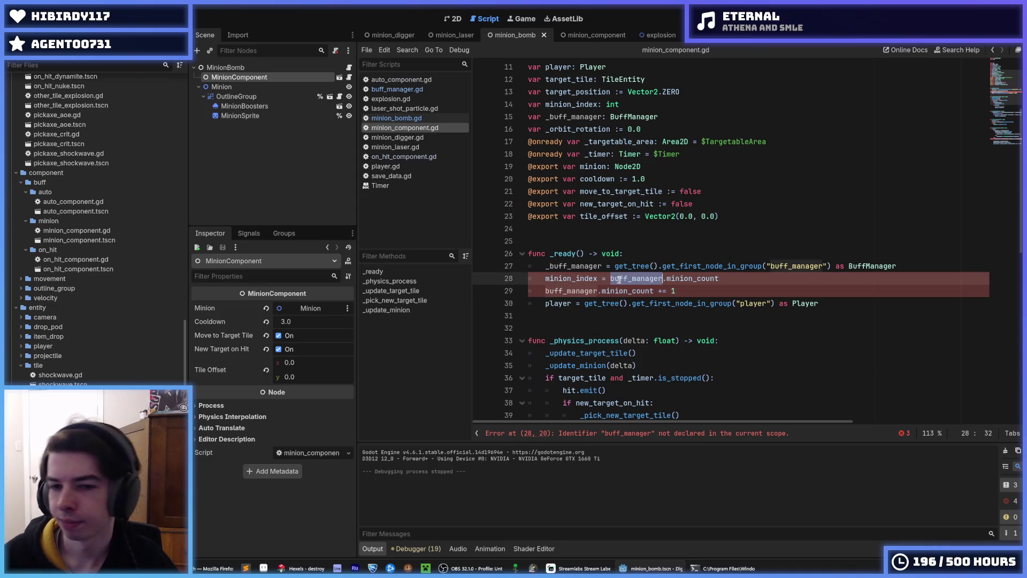
scroll(583, 286, "down", 4)
double_click(582, 141)
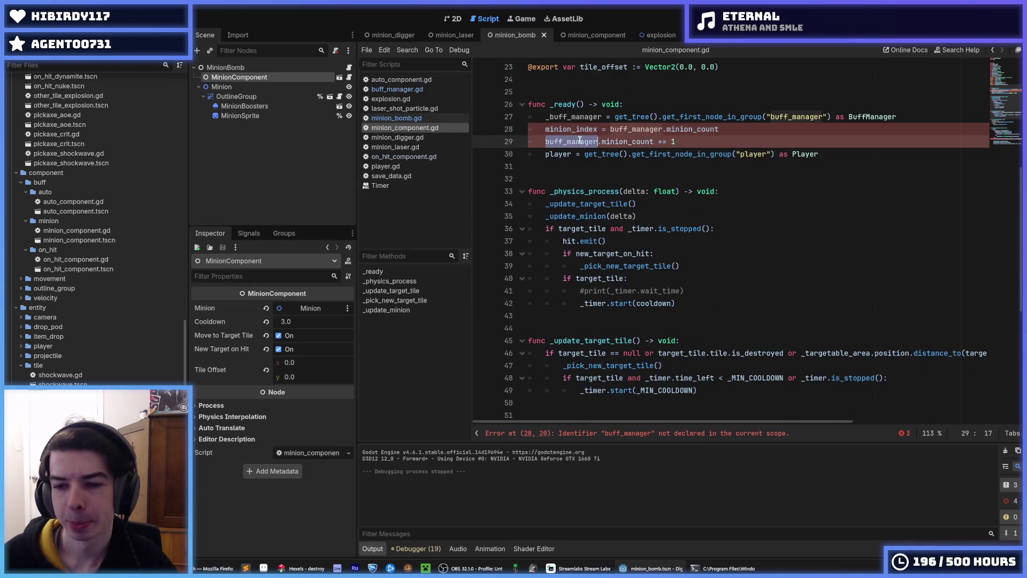
scroll(778, 246, "down", 7)
left_click(782, 339)
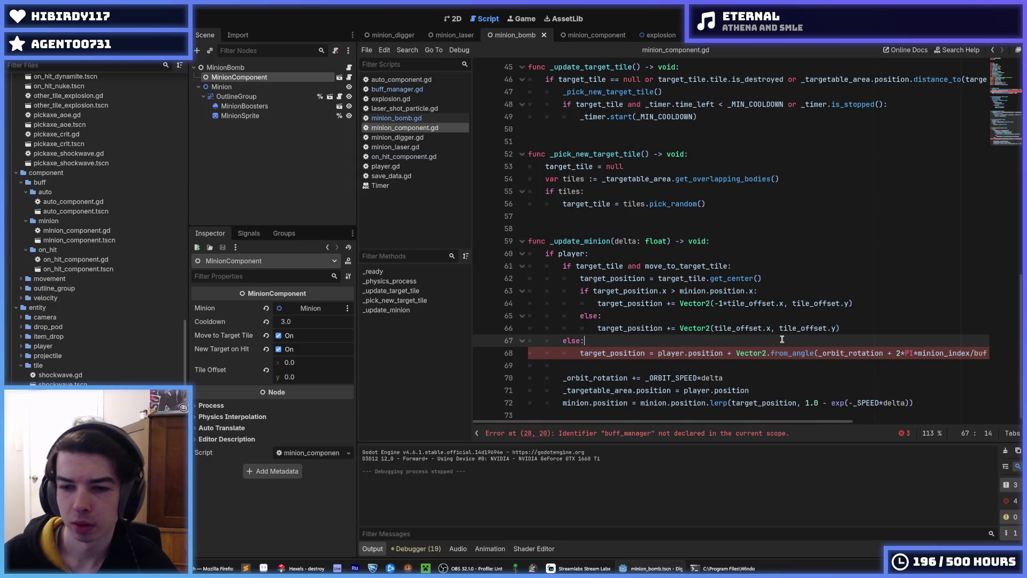
Extract the orbit angle expression into an angle variable passed to from_angle, and save.
key("Return")
type("var angle :")
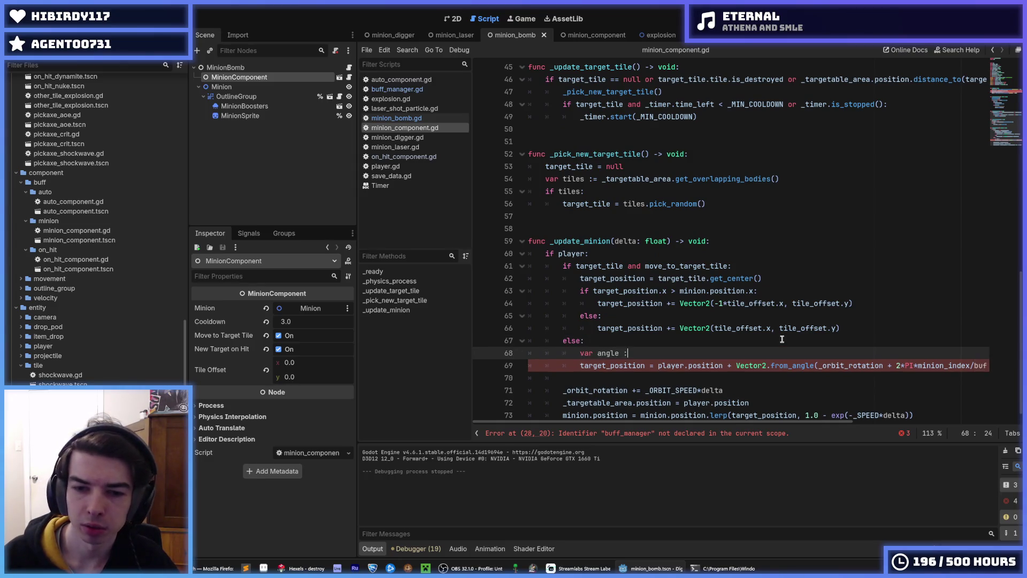
type("=")
left_click_drag(817, 366, 975, 366)
key("ctrl+x")
left_click(738, 353)
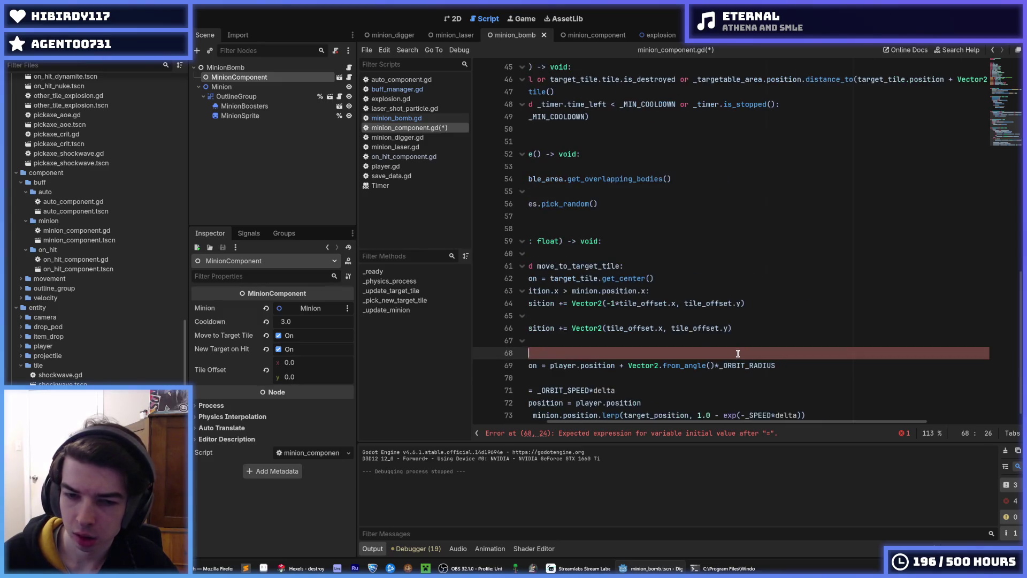
key("ctrl+v")
left_click_drag(594, 353, 461, 353)
left_click(652, 354)
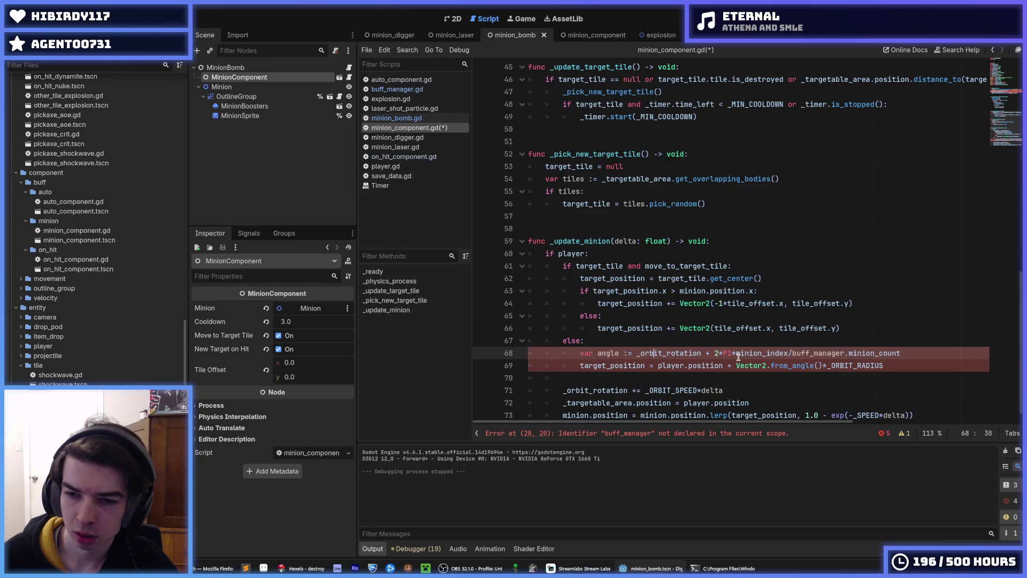
double_click(611, 354)
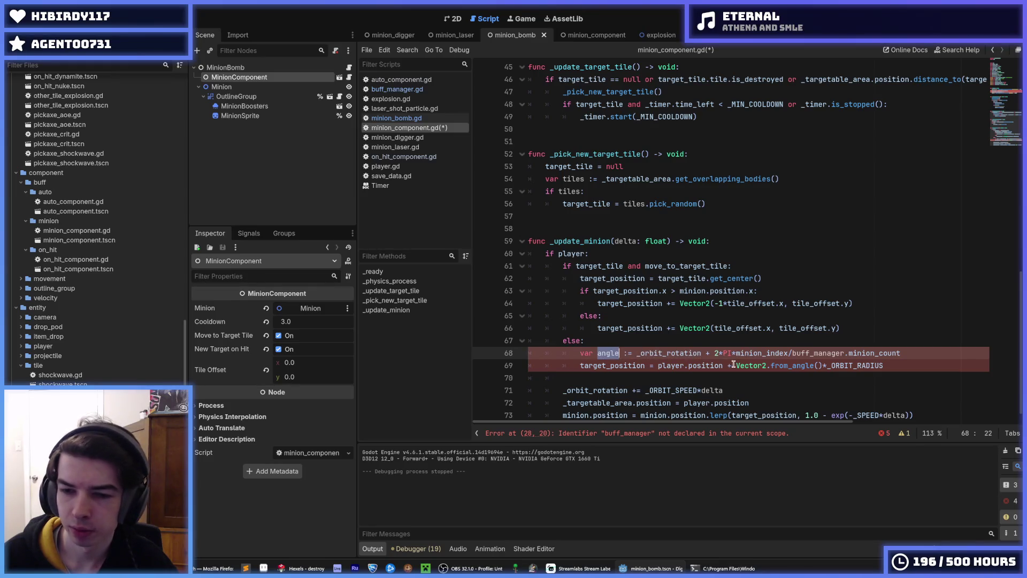
left_click(815, 365)
key("ctrl+v")
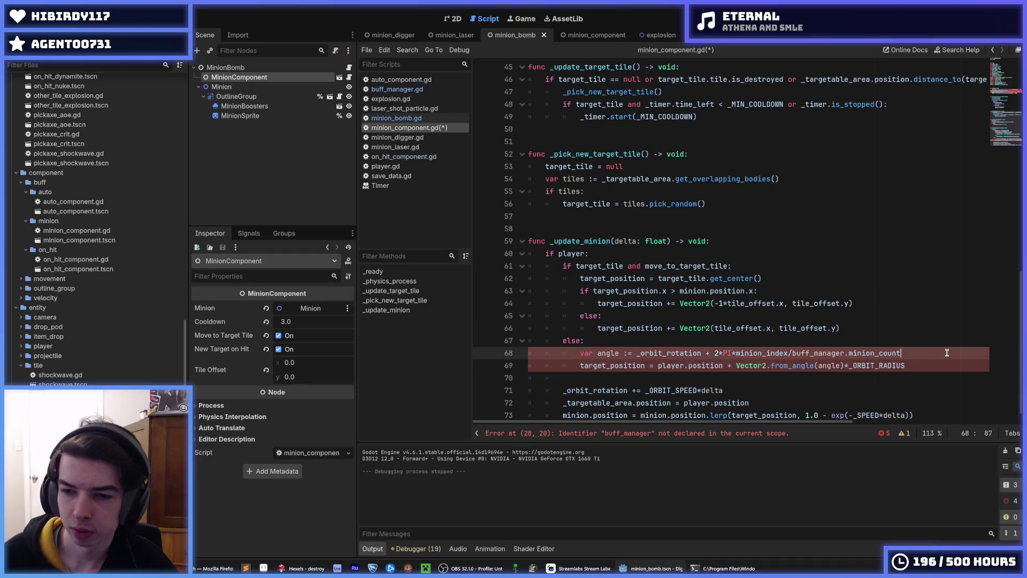
left_click(947, 353)
key("ctrl+s")
Add '.0' after the 2 in 2*PI and at the end of the angle line.
left_click(723, 353)
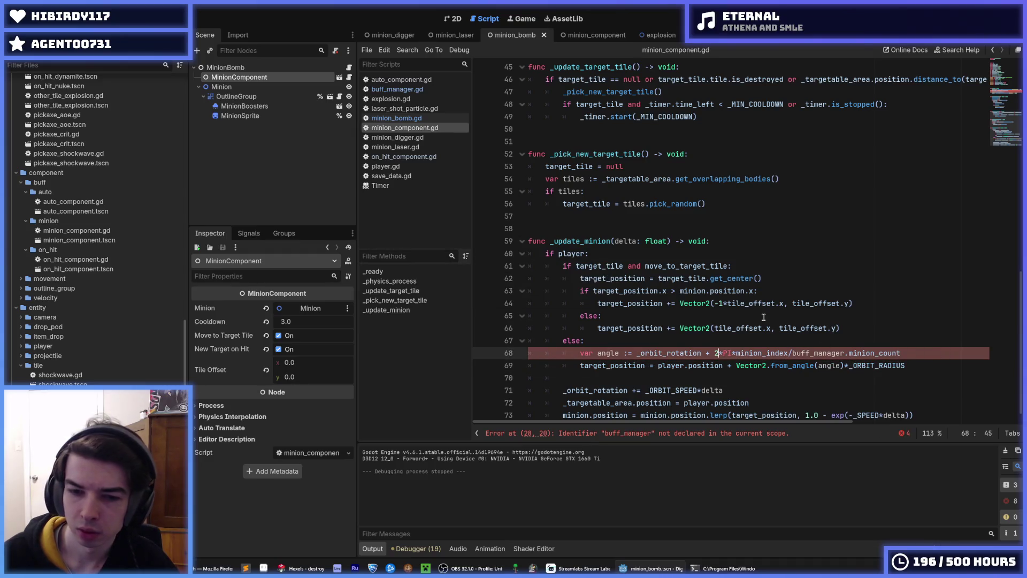
type(".0")
key("End")
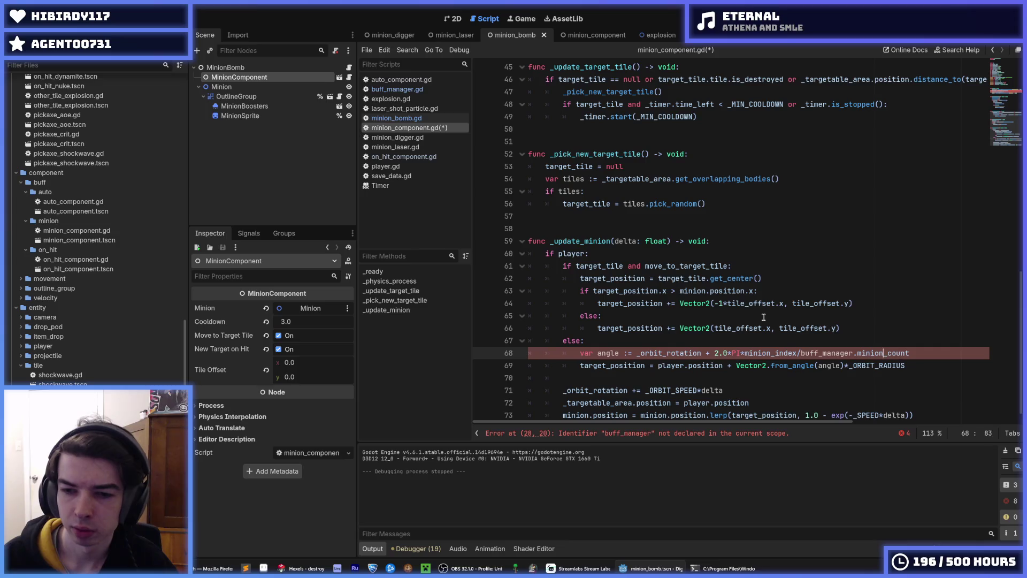
type(".0")
Rename the buff_manager references on lines 28 and 29 to _buff_manager and save.
scroll(666, 246, "up", 9)
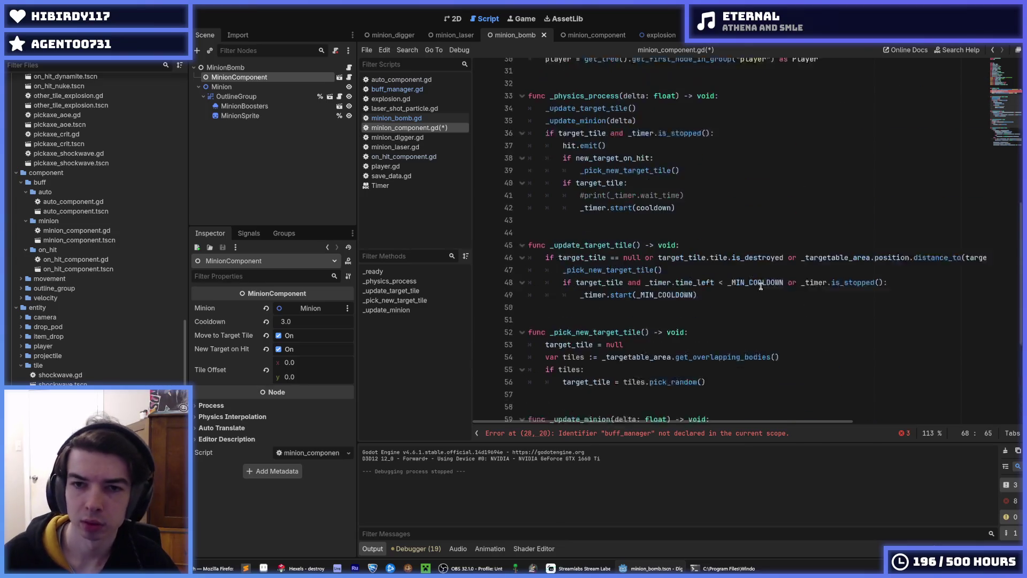
left_click(544, 203)
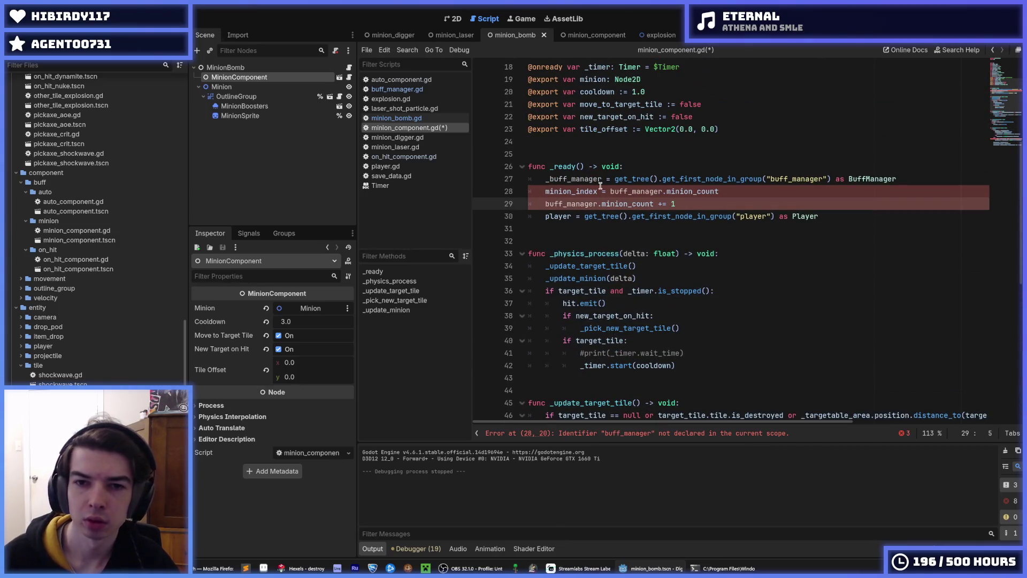
type("_")
key("Up")
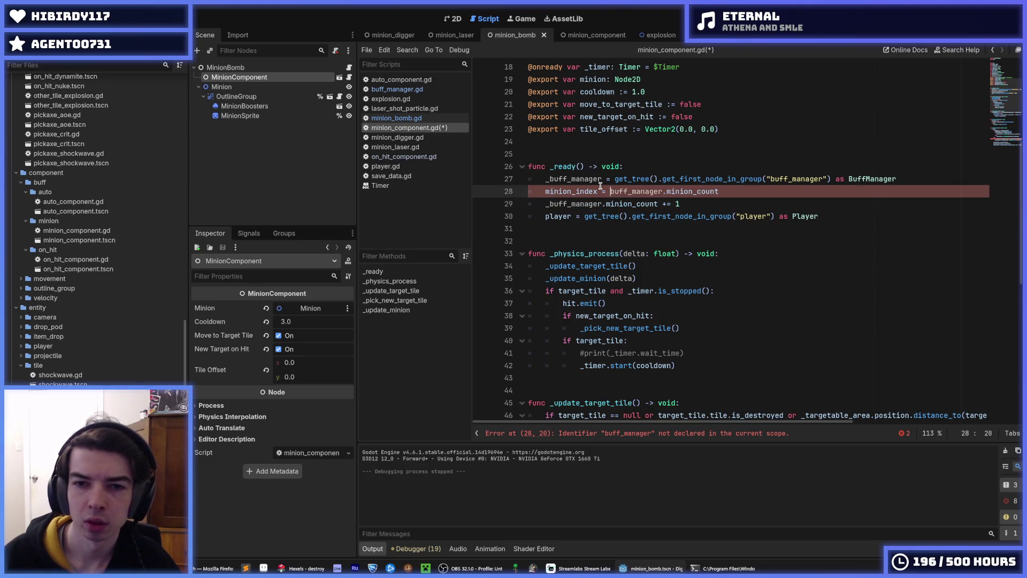
type("_")
key("ctrl+s")
Wrap the minion_index/_buff_manager.minion_count division in parentheses and save.
scroll(864, 310, "down", 8)
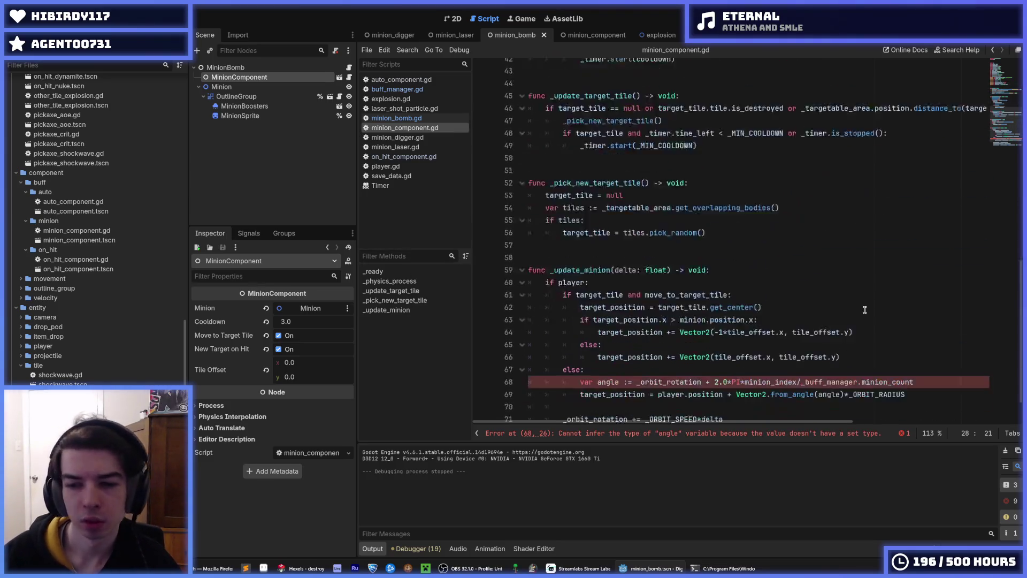
scroll(864, 310, "down", 1)
left_click(922, 341)
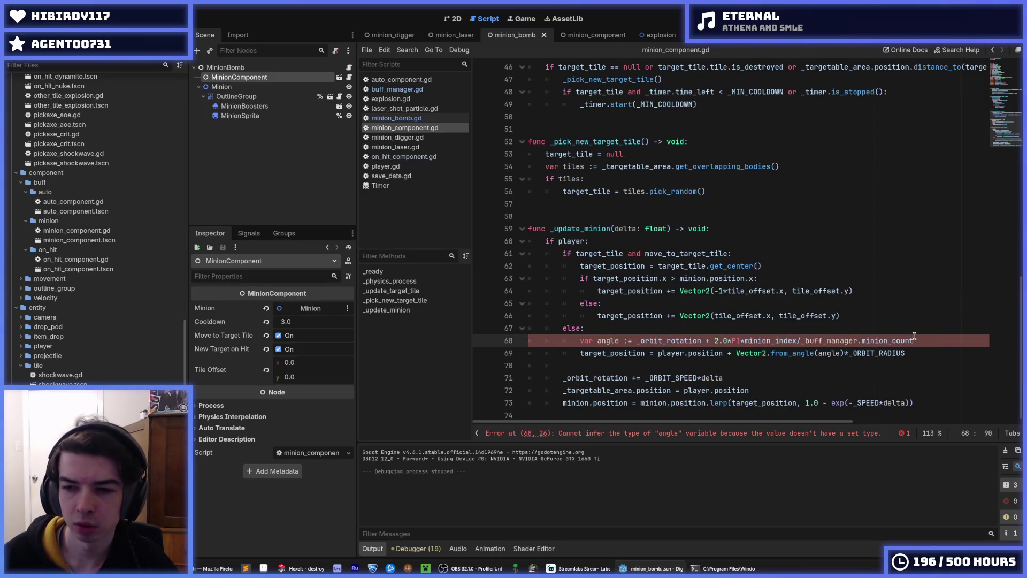
double_click(667, 341)
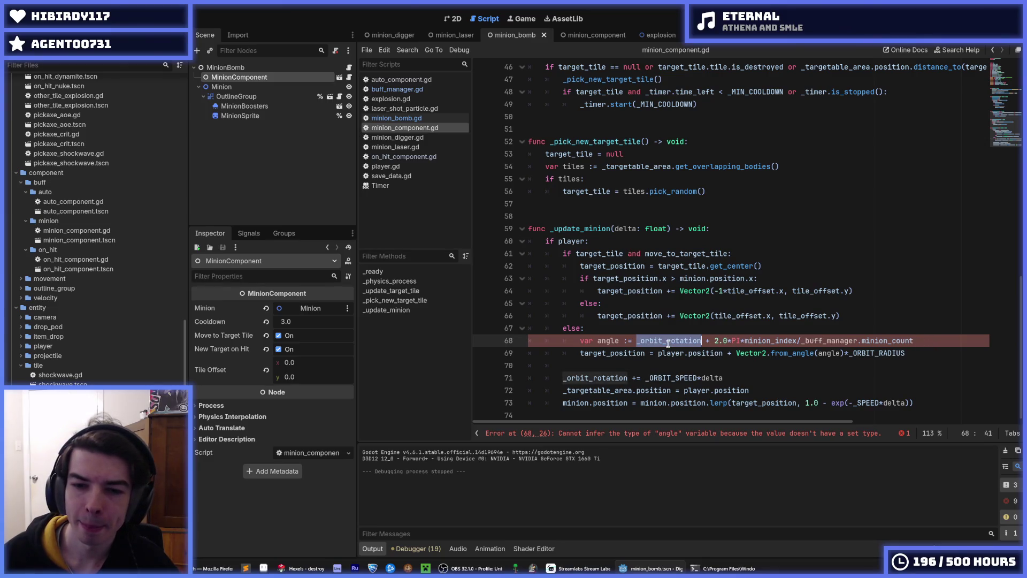
left_click(736, 341)
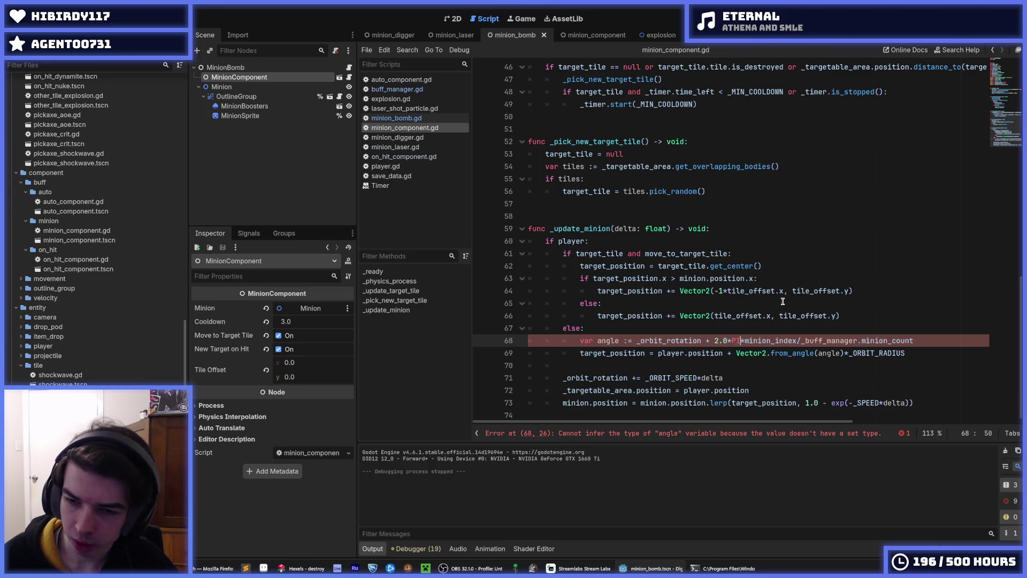
double_click(654, 340)
left_click(741, 341)
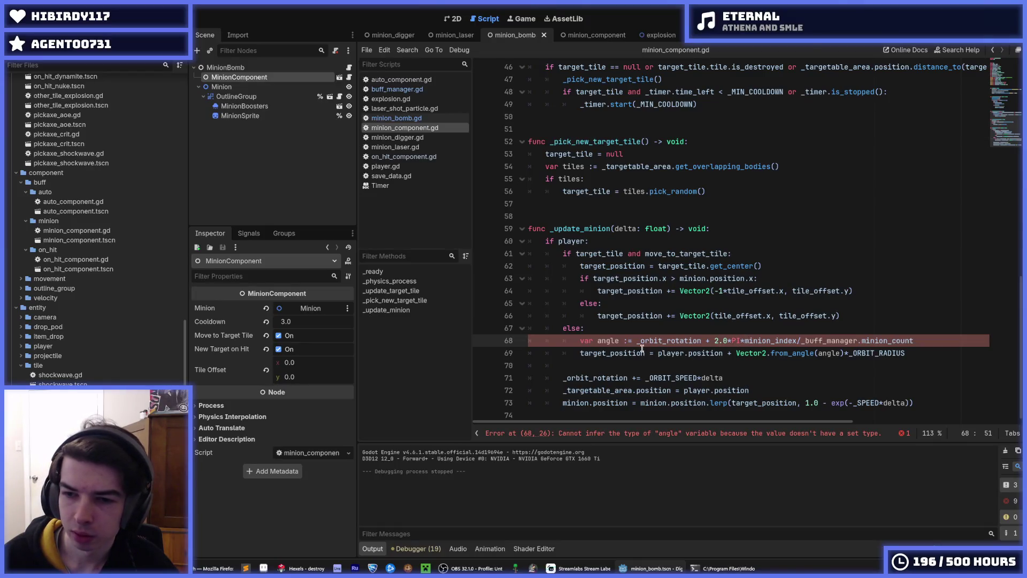
left_click(803, 341)
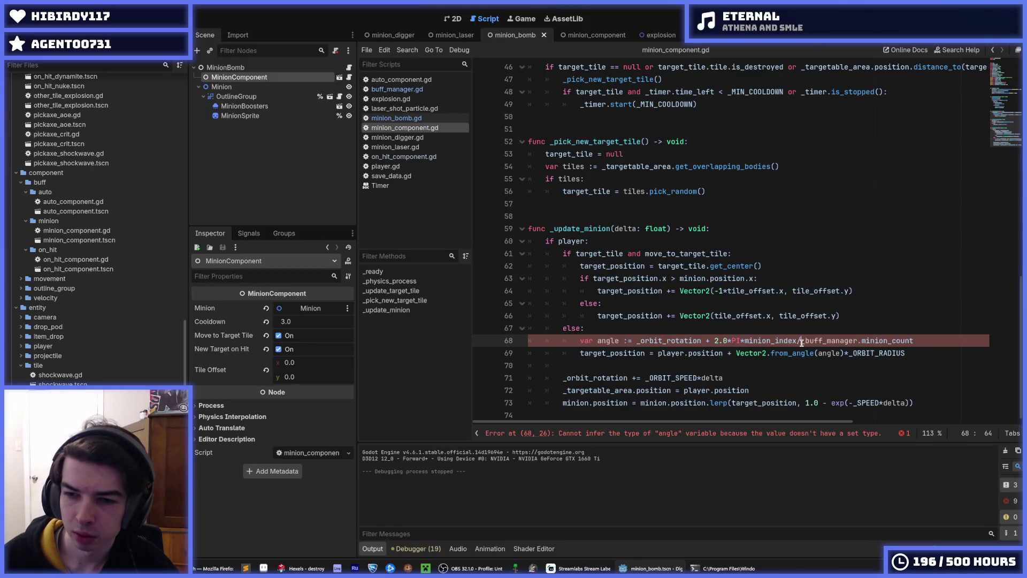
left_click(741, 340)
type("(")
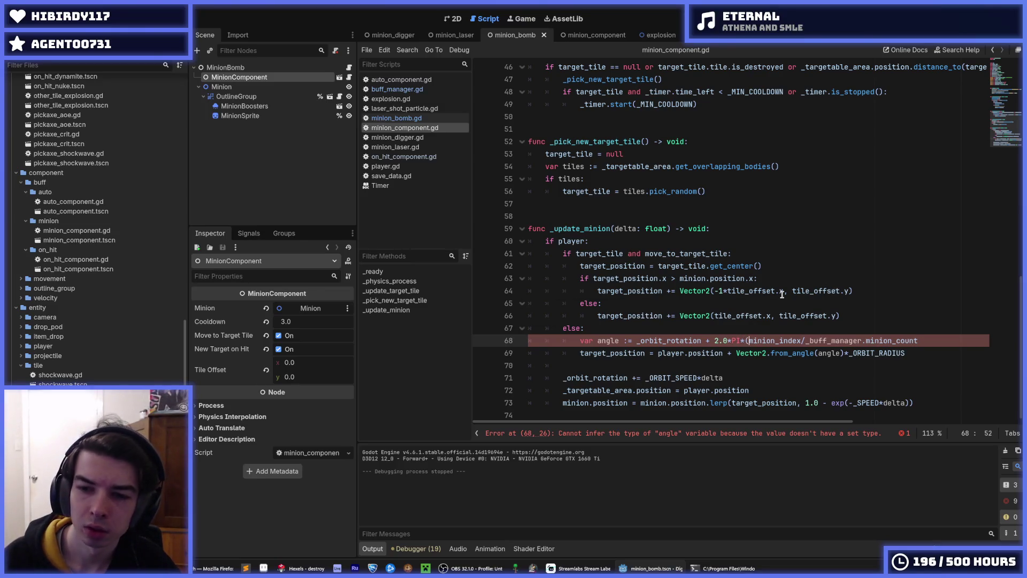
key("End")
type(")")
key("ctrl+s")
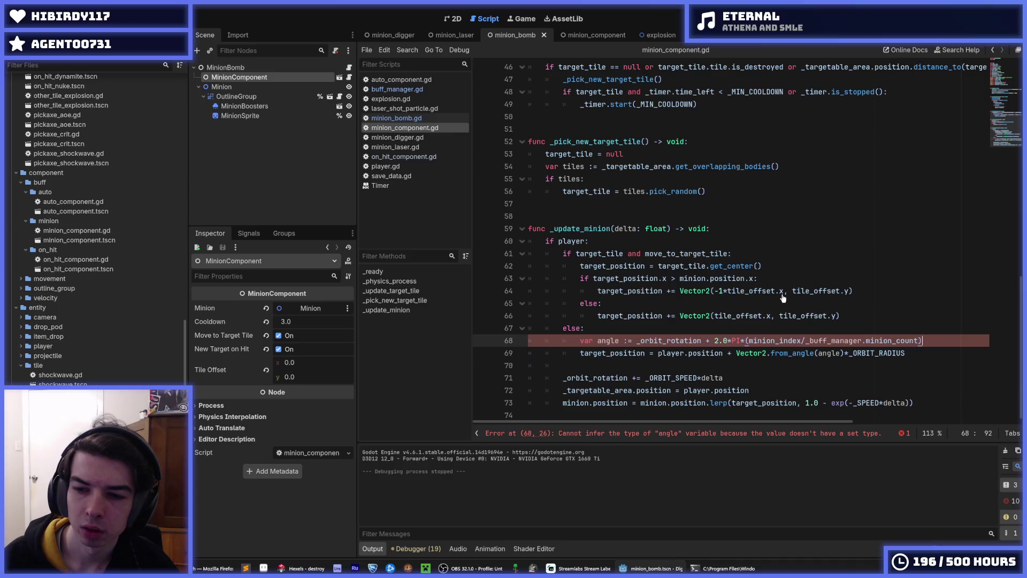
Cast both operands with float(), delete the extra closing parenthesis, and save.
key("Left")
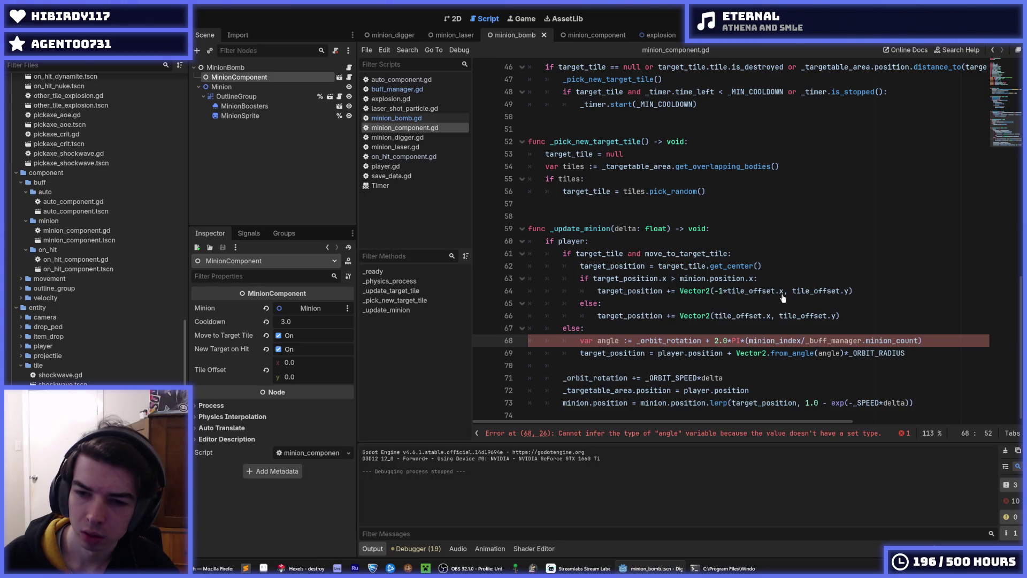
type("float")
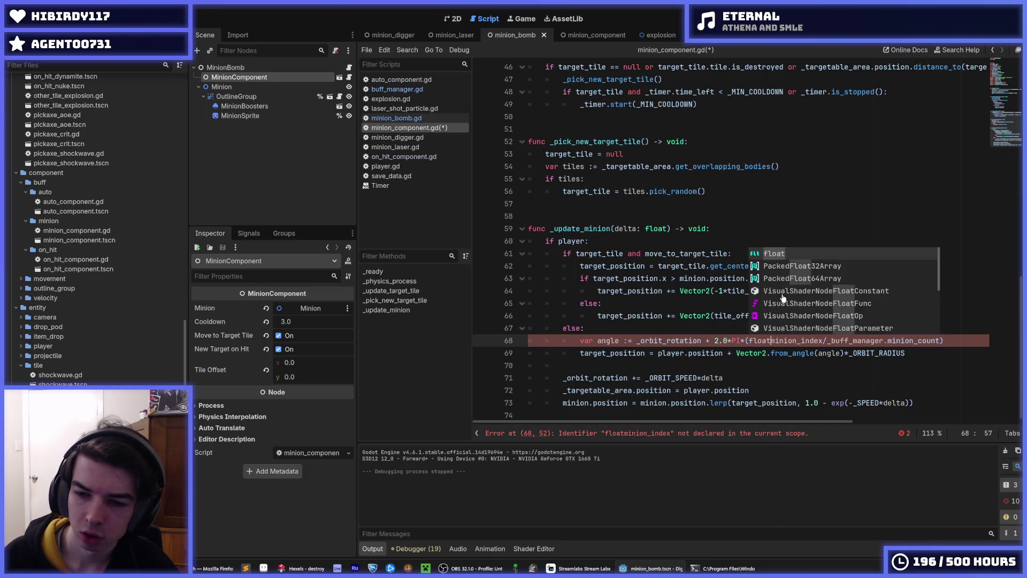
type("(")
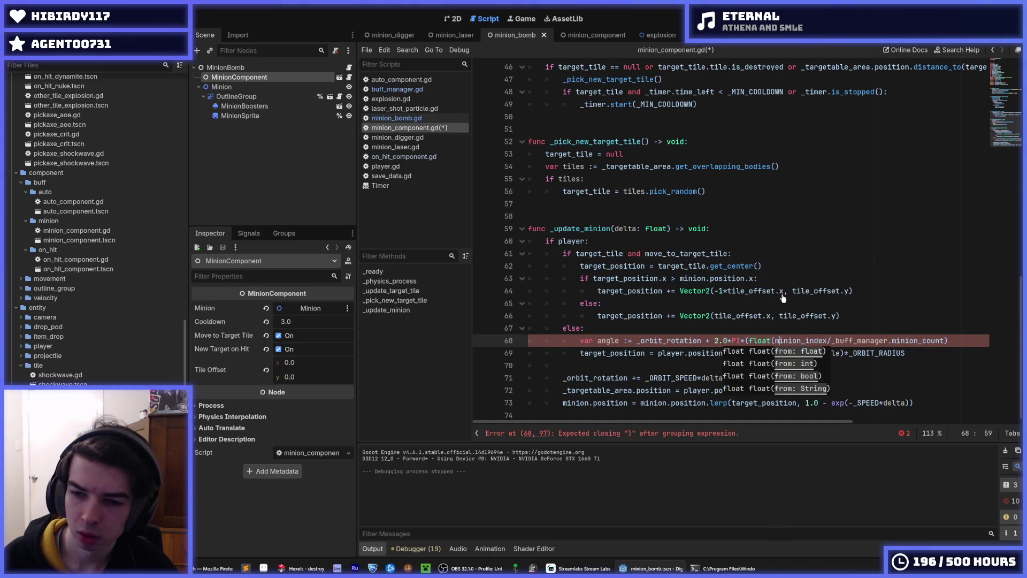
key("Right")
key("Right")
key("Right")
type(")")
key("Right")
type("float(")
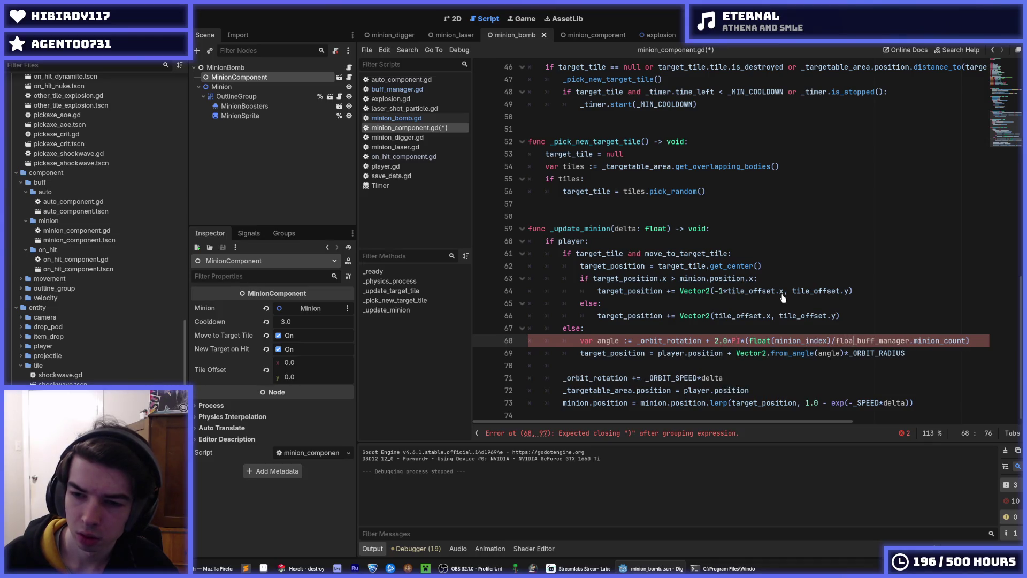
key("End")
type(")")
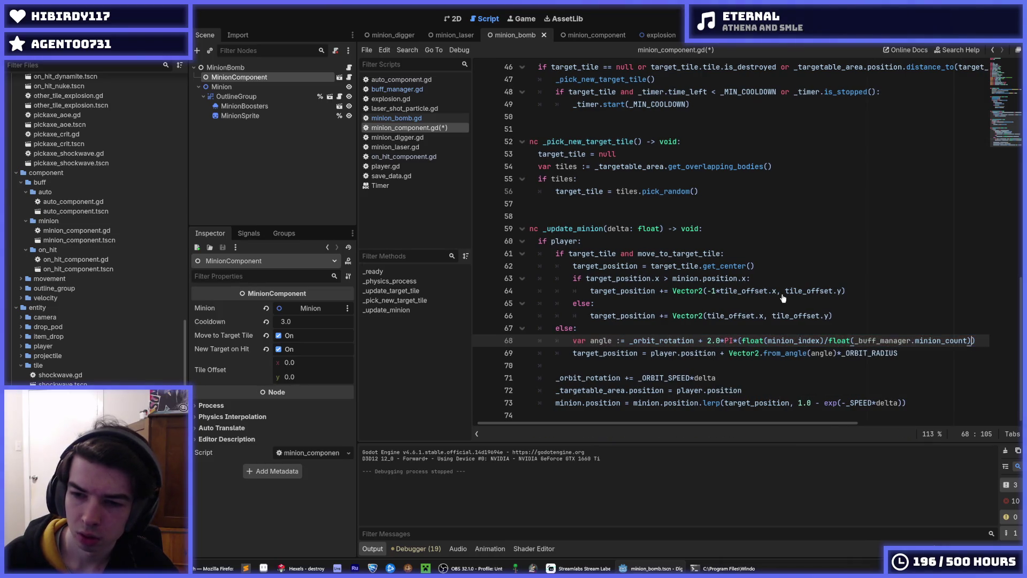
left_click(740, 340)
key("End")
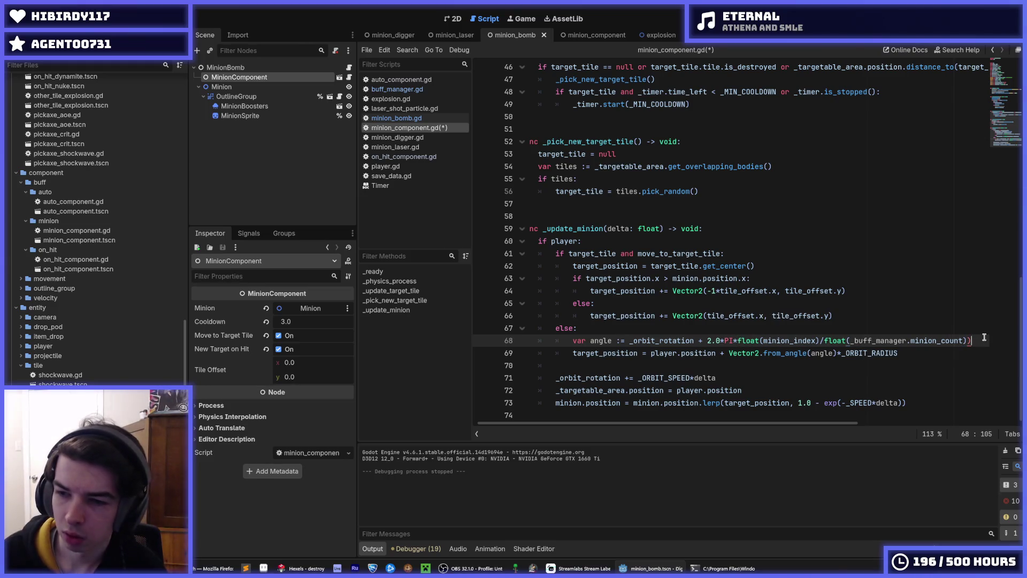
key("BackSpace")
left_click(903, 314)
key("ctrl+s")
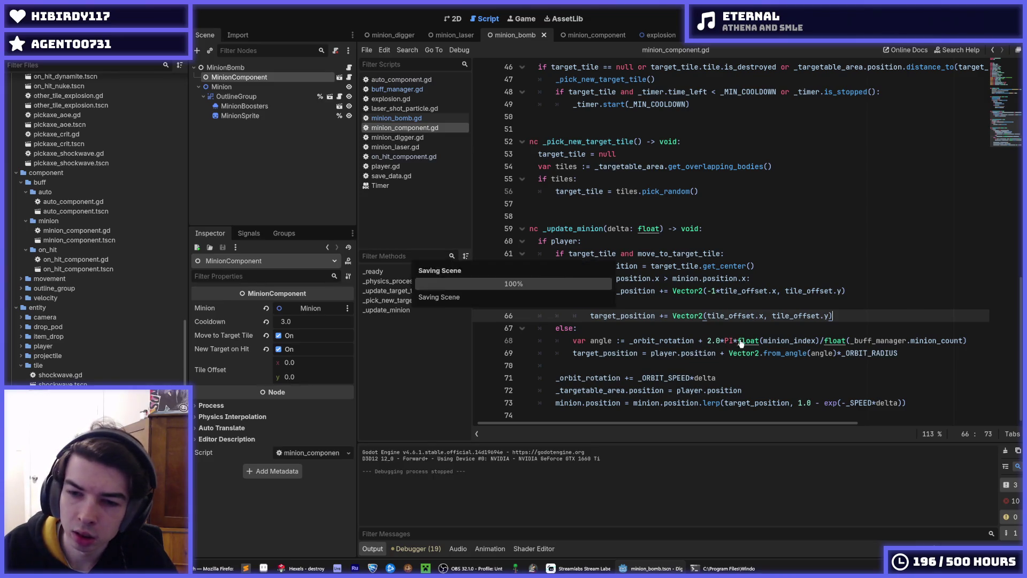
Make minion_count on line 8 use ':=' inferred typing and stop the paused debug session.
key("ctrl+s")
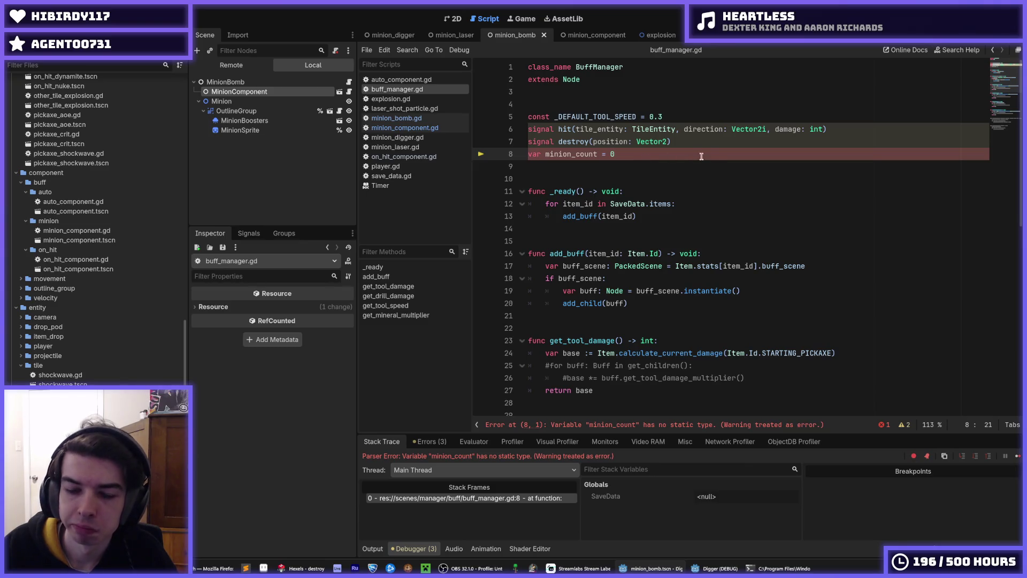
key("Left")
key("Left")
key("Left")
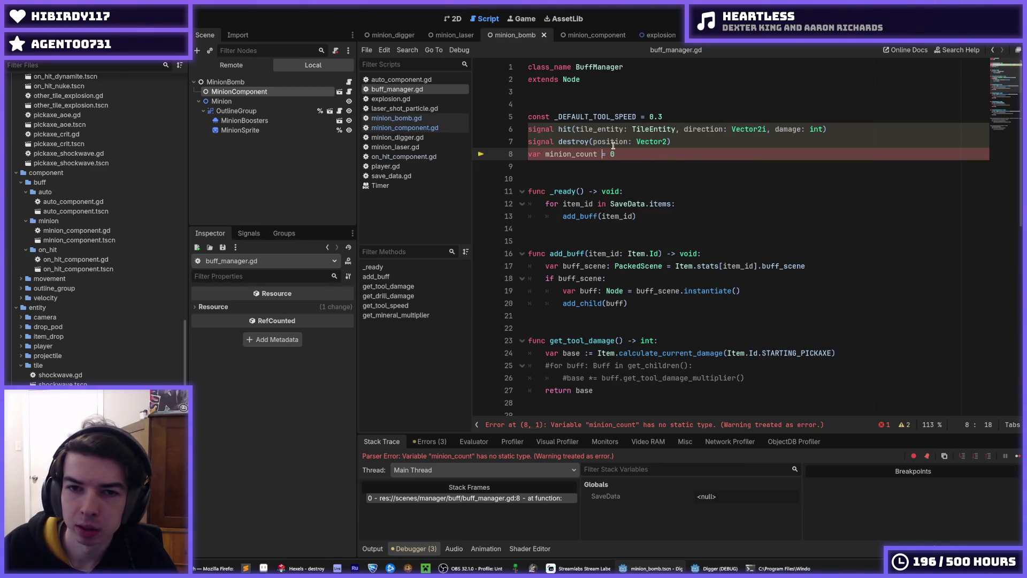
type(":")
key("F8")
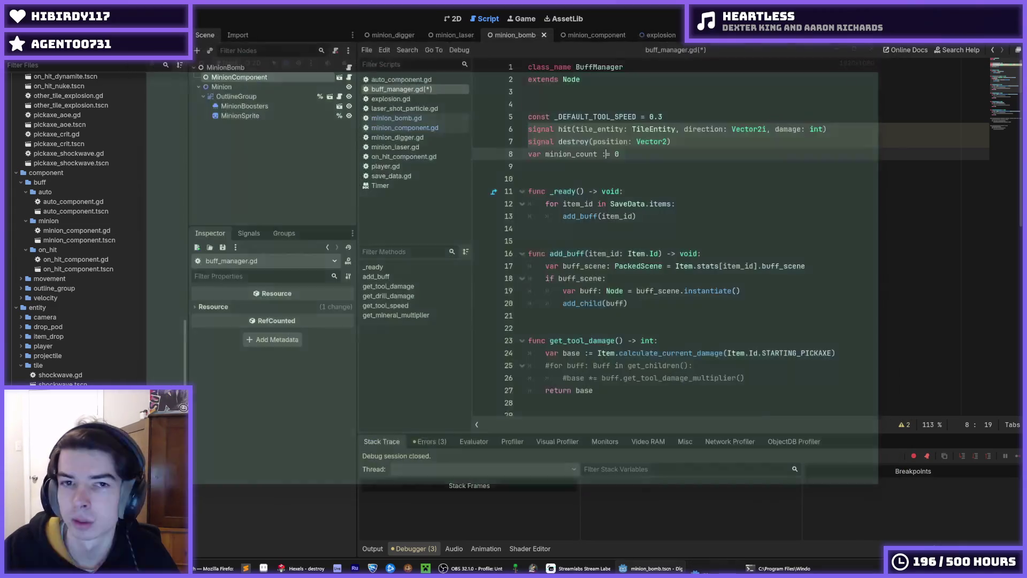
Move the two signal declarations above the tool-speed constant and run the game.
left_click_drag(670, 141, 642, 129)
key("alt+Up")
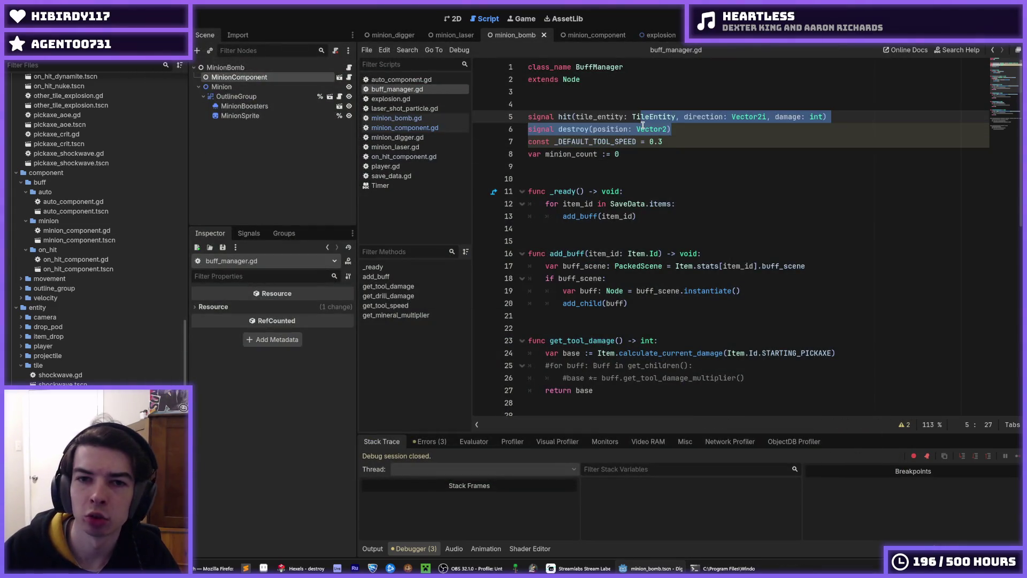
left_click(682, 133)
left_click(904, 21)
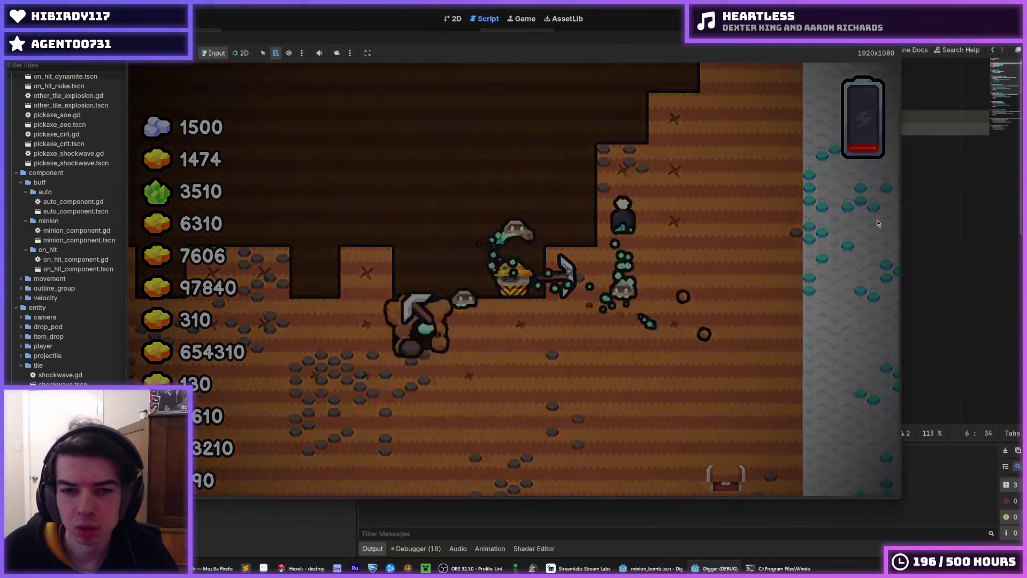
key("F5")
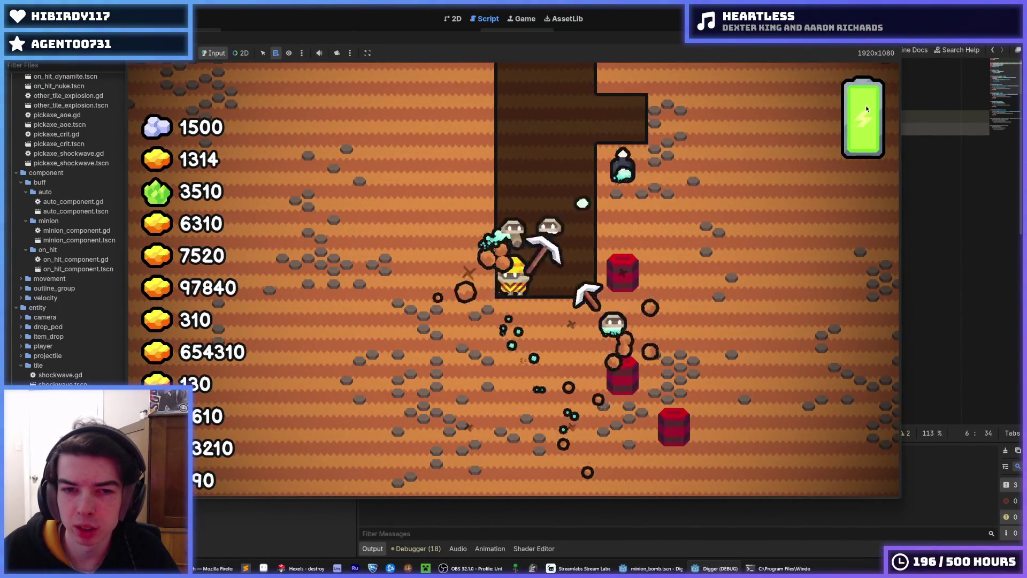
key("F8")
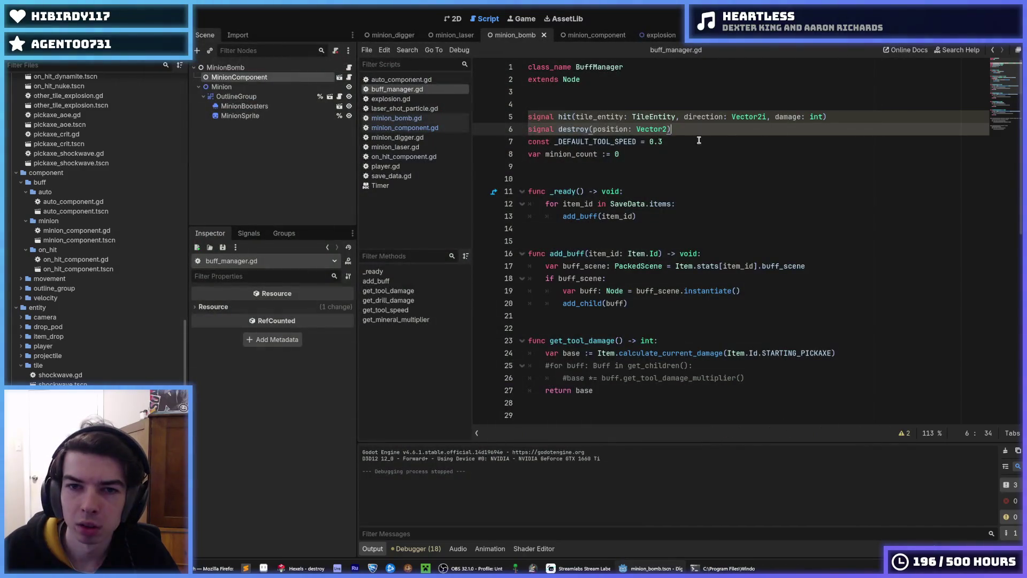
Save the scene and open minion_component.gd from the script list.
key("ctrl+s")
left_click(430, 117)
left_click(428, 108)
left_click(428, 118)
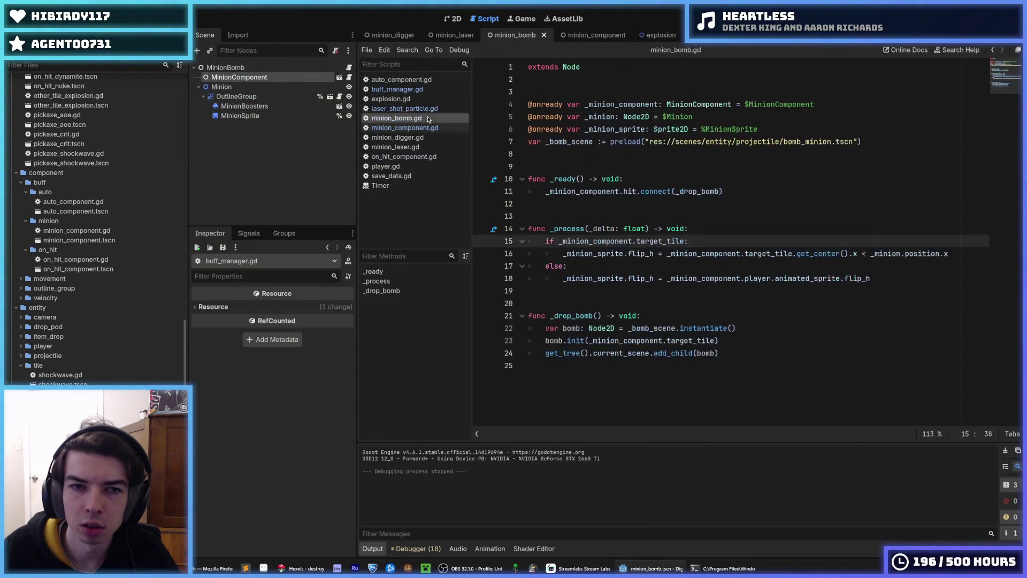
left_click(429, 128)
scroll(594, 177, "up", 15)
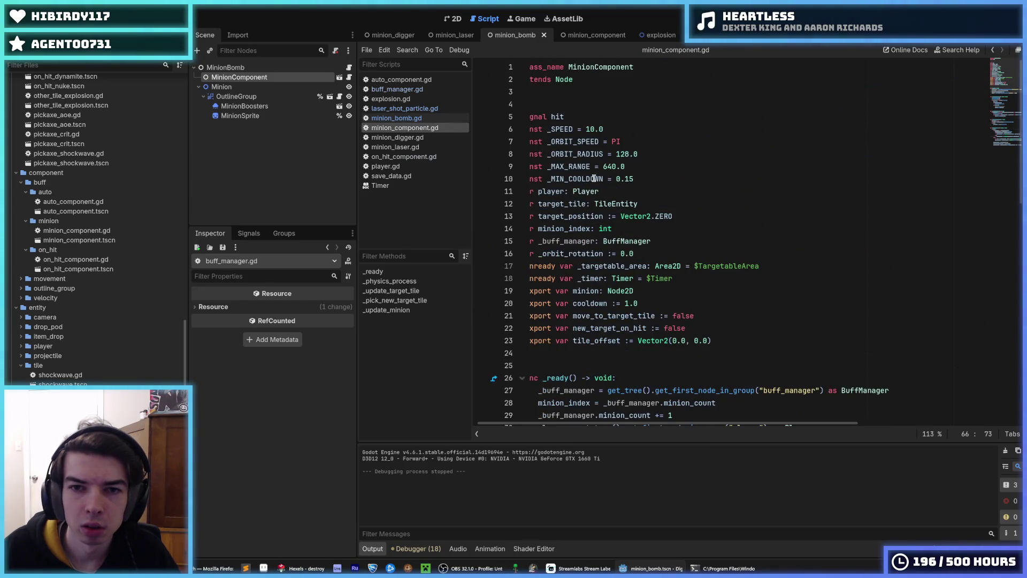
Set _ORBIT_RADIUS to 160.0, play-test the wider orbit, then stop the game.
left_click_drag(610, 166, 485, 164)
left_click(632, 154)
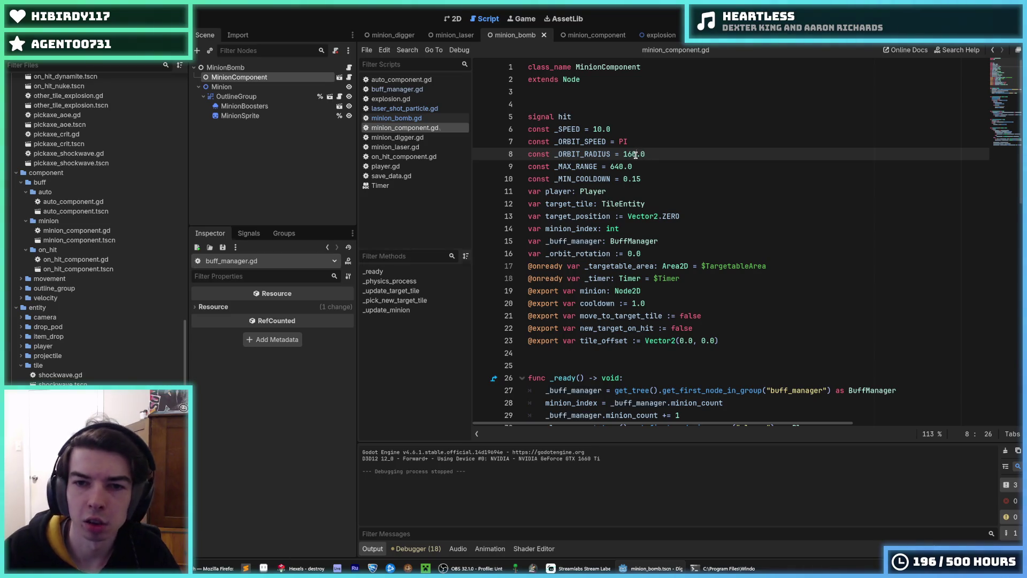
key("F5")
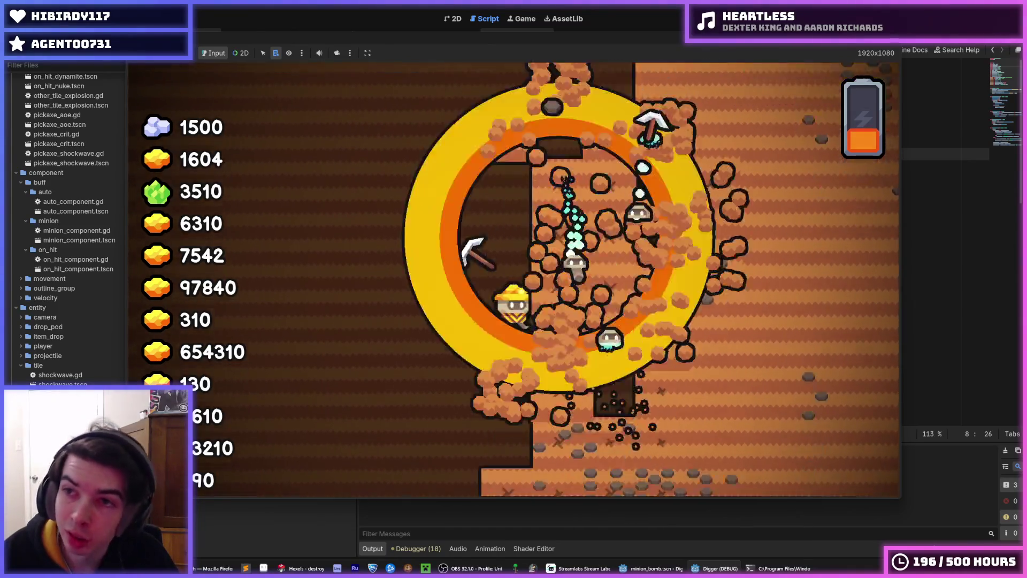
key("F8")
Delete the commented-out '#print(_timer.wait_time)' line from _physics_process.
scroll(700, 207, "down", 7)
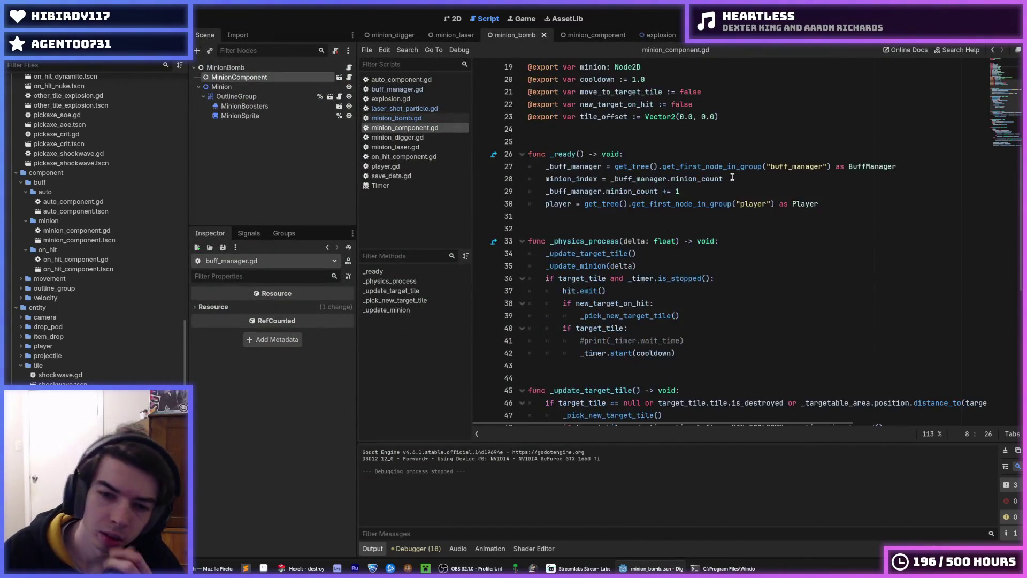
left_click_drag(706, 298, 690, 291)
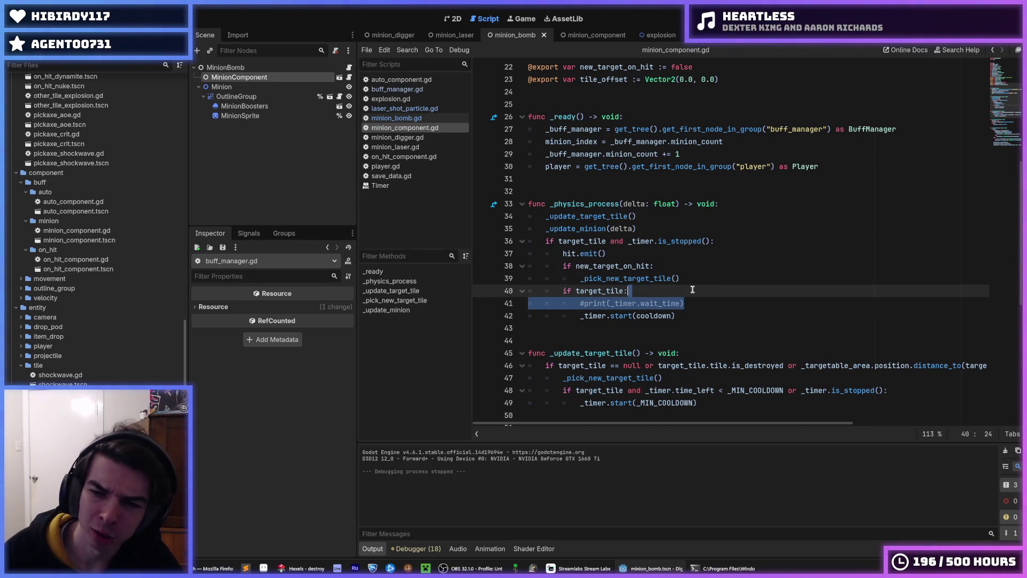
key("BackSpace")
Review the cooldown check lines around lines 38–48 of minion_component.gd.
left_click(693, 275)
left_click(691, 261)
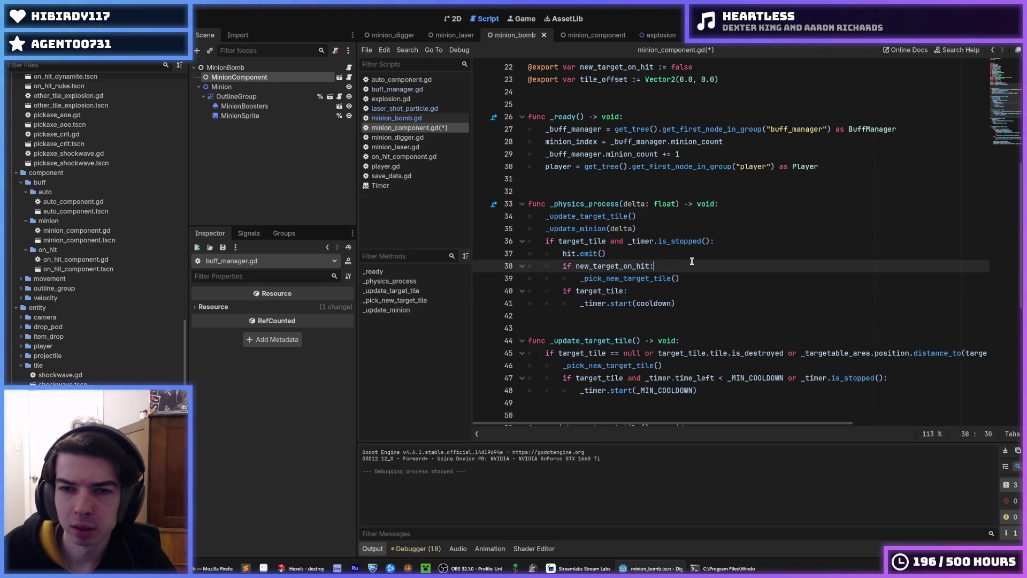
scroll(692, 261, "down", 5)
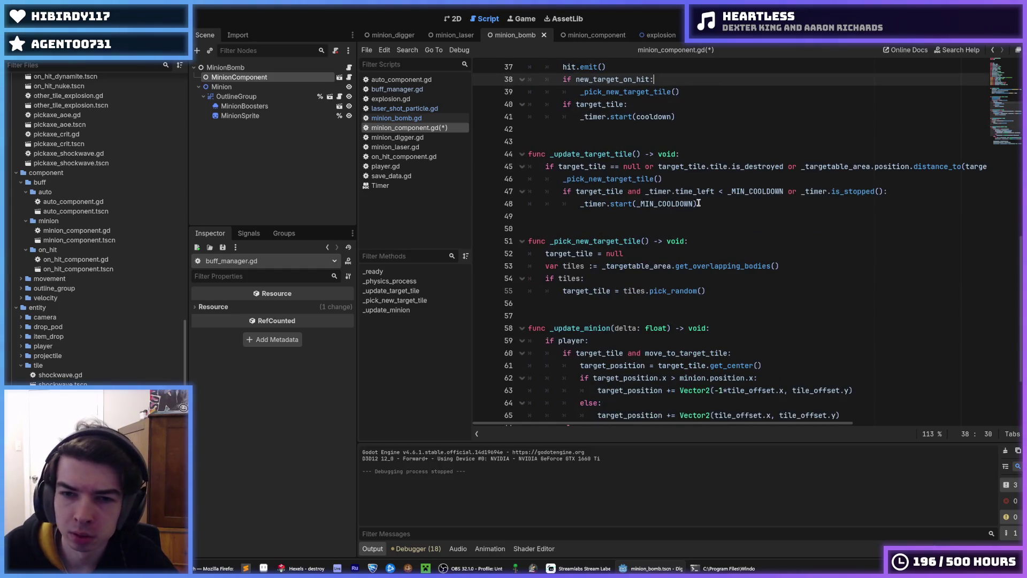
left_click(701, 192)
left_click(701, 204)
left_click(690, 178)
left_click(698, 203)
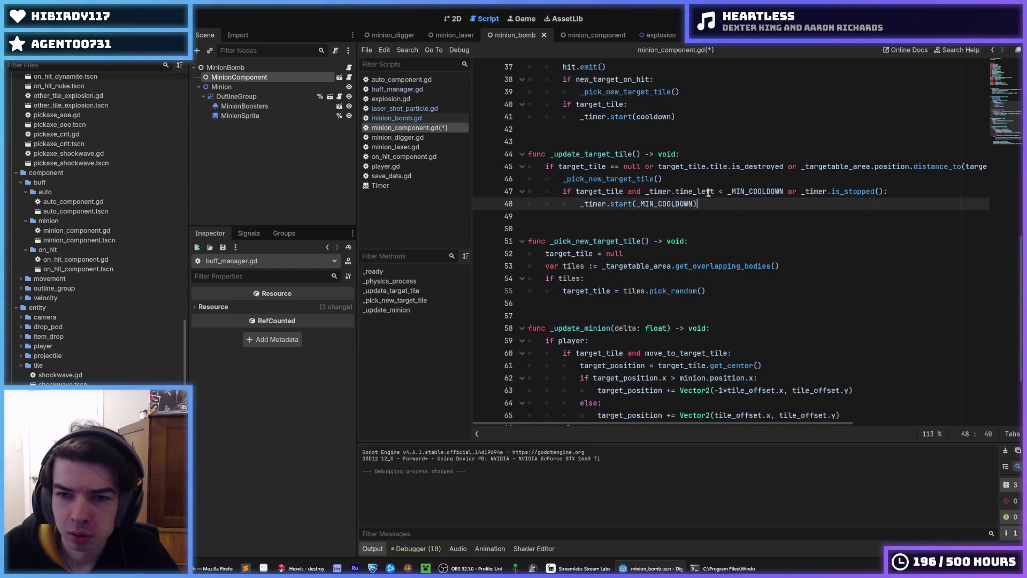
left_click(704, 178)
left_click(703, 204)
left_click(706, 178)
left_click(705, 199)
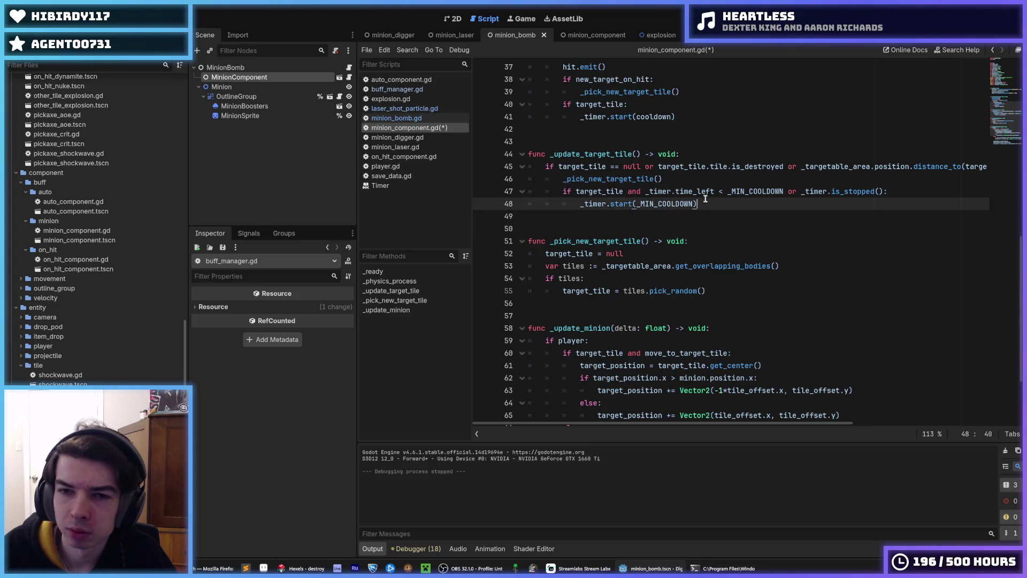
left_click(704, 180)
left_click(705, 204)
scroll(708, 201, "down", 2)
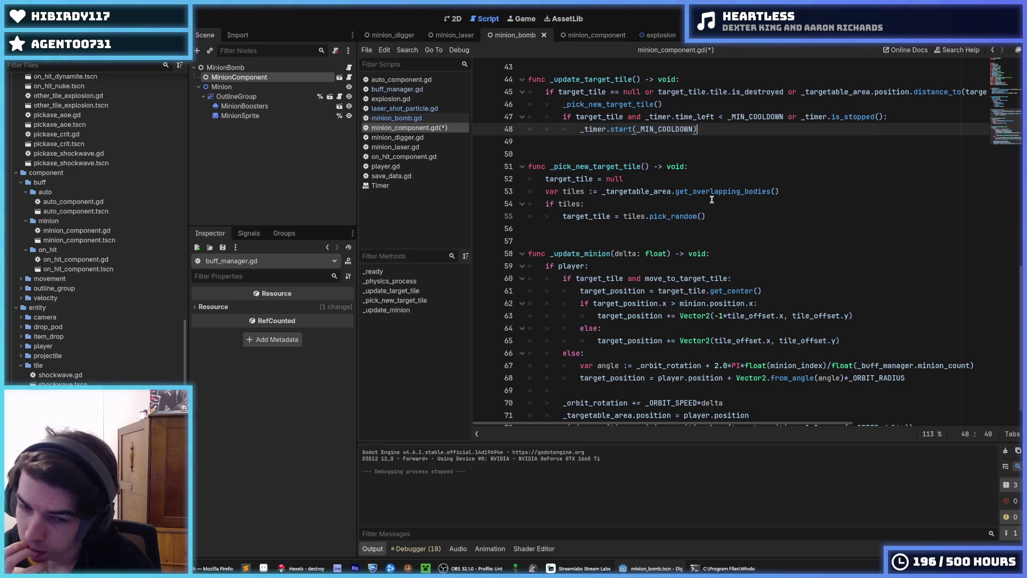
scroll(711, 199, "down", 1)
Save minion_component.gd with Ctrl+S.
left_click(774, 267)
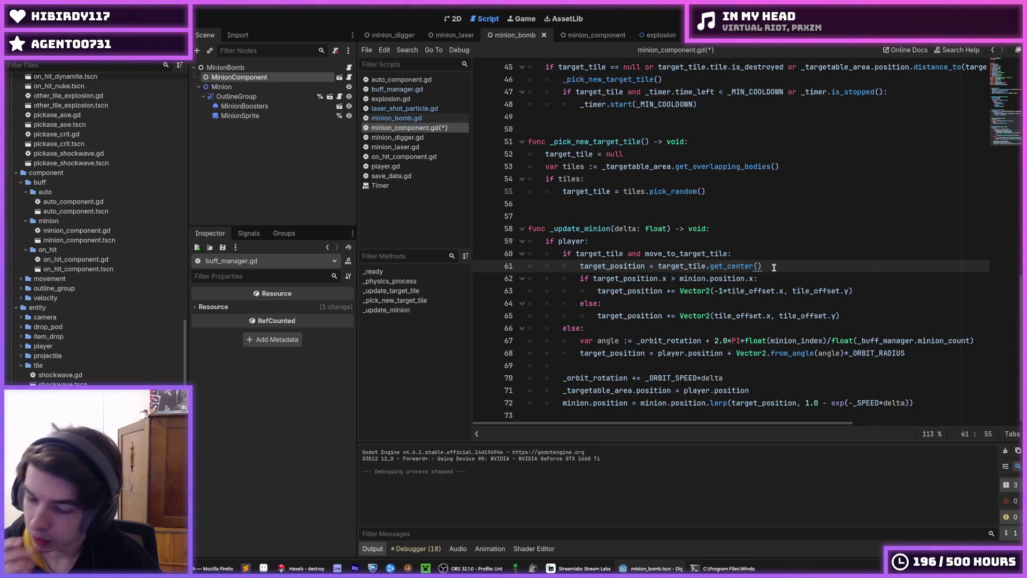
left_click(756, 232)
key("ctrl+s")
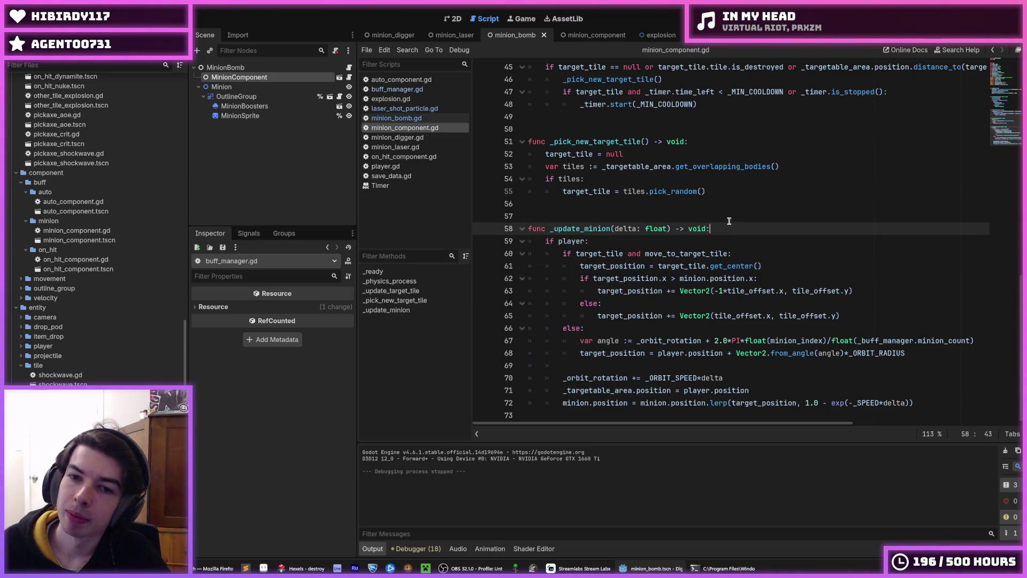
Search Windows for 'cmd' to bring up Command Prompt as the top match.
scroll(714, 169, "up", 9)
scroll(714, 169, "up", 5)
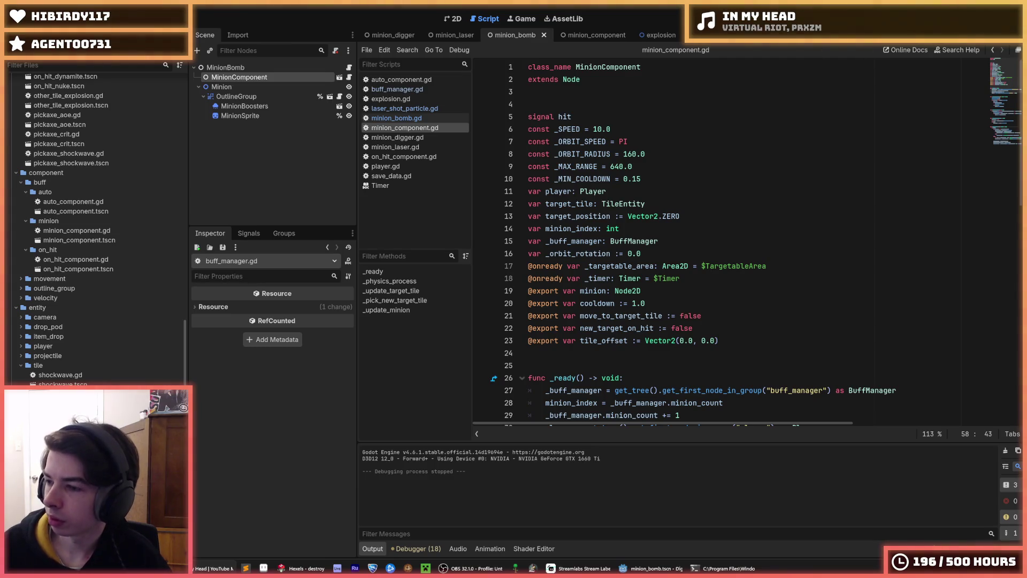
left_click(739, 215)
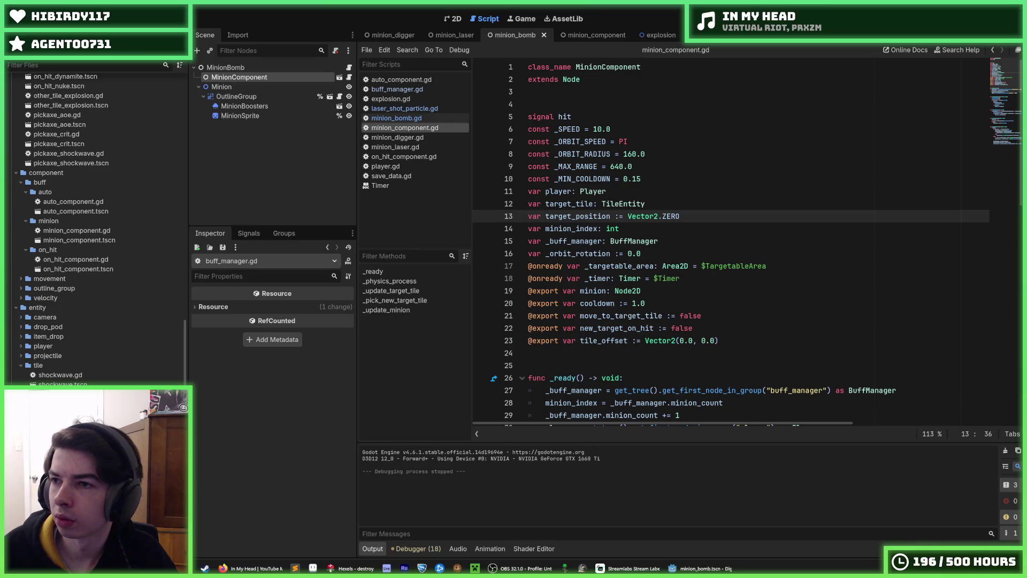
key("super")
type("cmd")
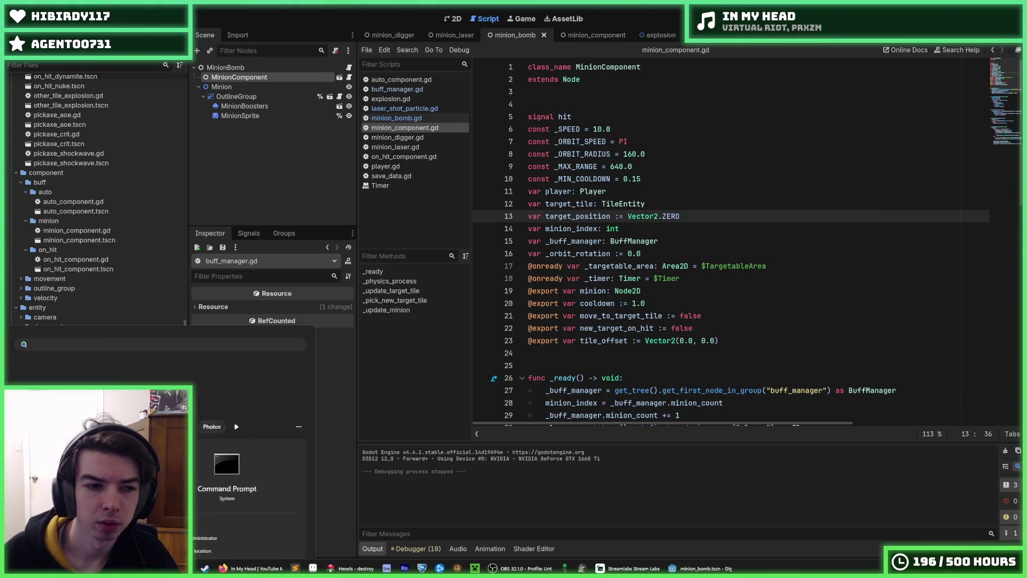